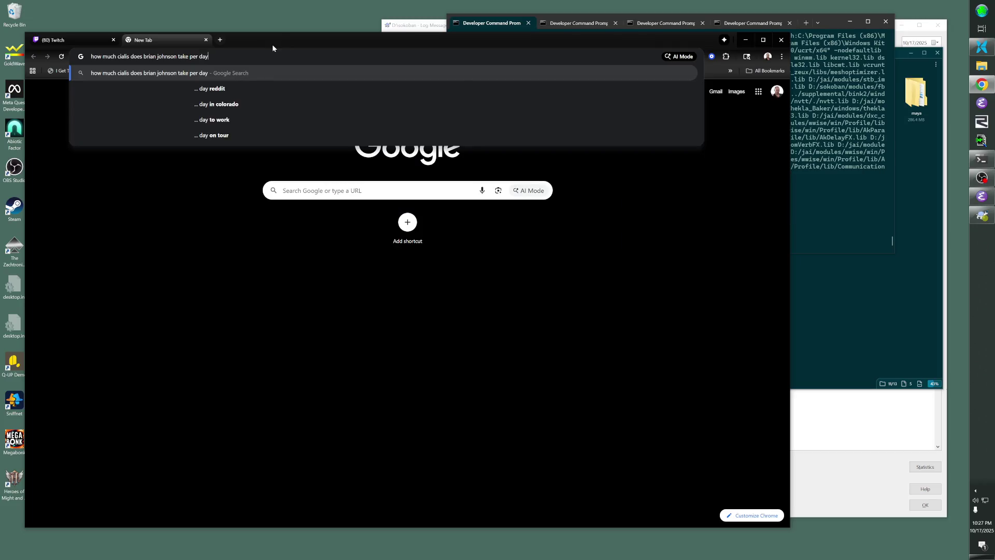
Correct the misspelled letter in the omnibox query and run the search.
{"action": "key", "text": "Delete"}
{"action": "type", "text": "y"}
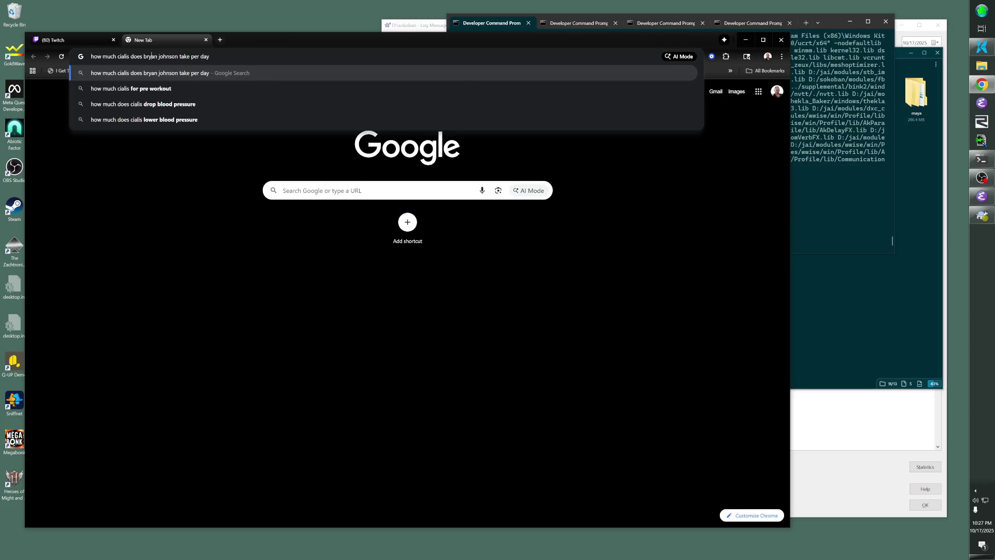
{"action": "key", "text": "Return"}
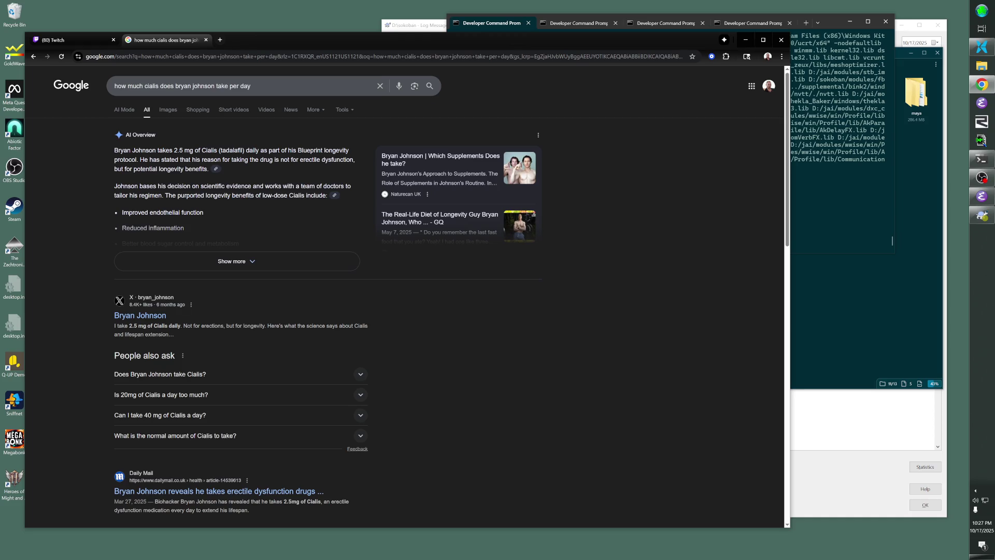
Search for 'how much cialis in a typical pill', then close the search tab.
{"action": "left_click", "coordinate": [251, 85]}
{"action": "type", "text": "how much cialias"}
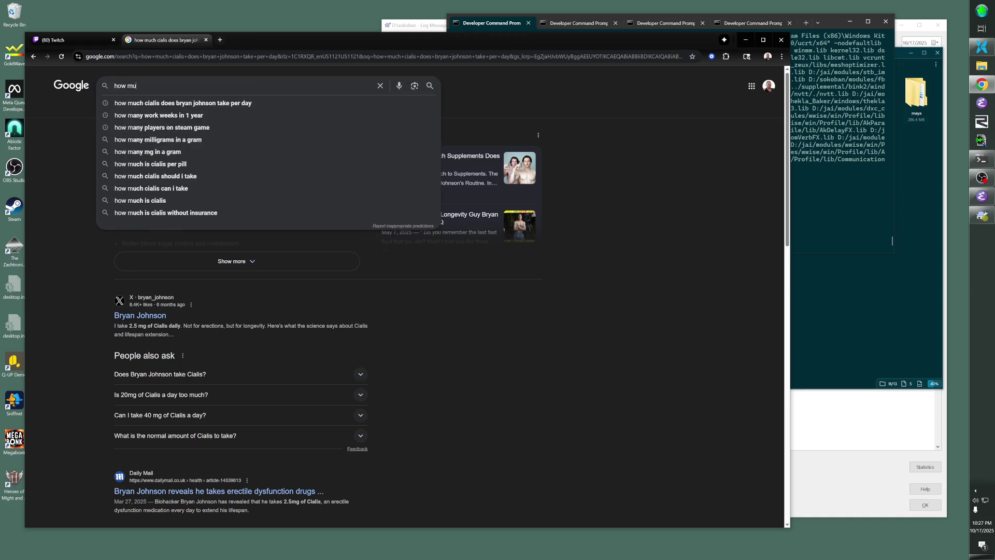
{"action": "key", "text": "BackSpace"}
{"action": "key", "text": "BackSpace"}
{"action": "type", "text": "s"}
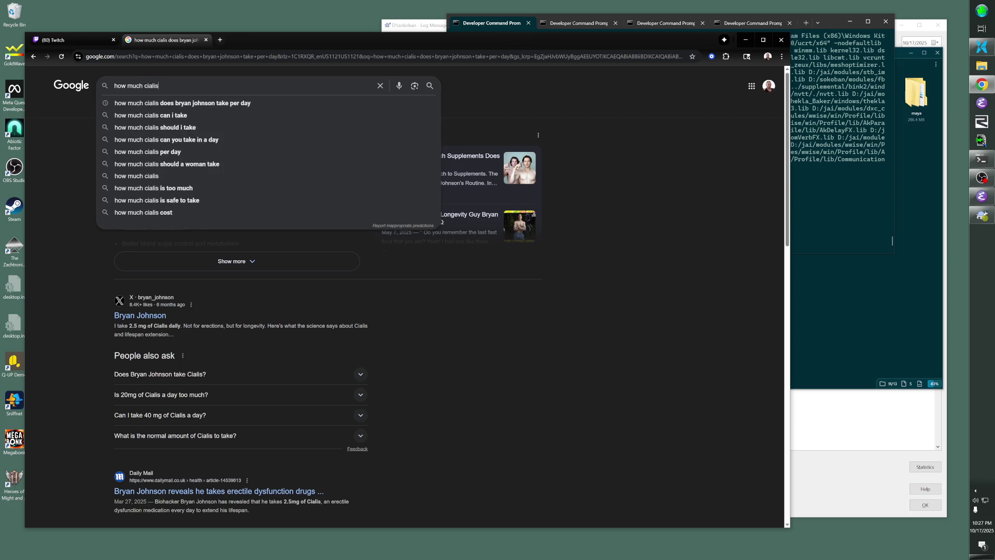
{"action": "type", "text": " in a typical pill"}
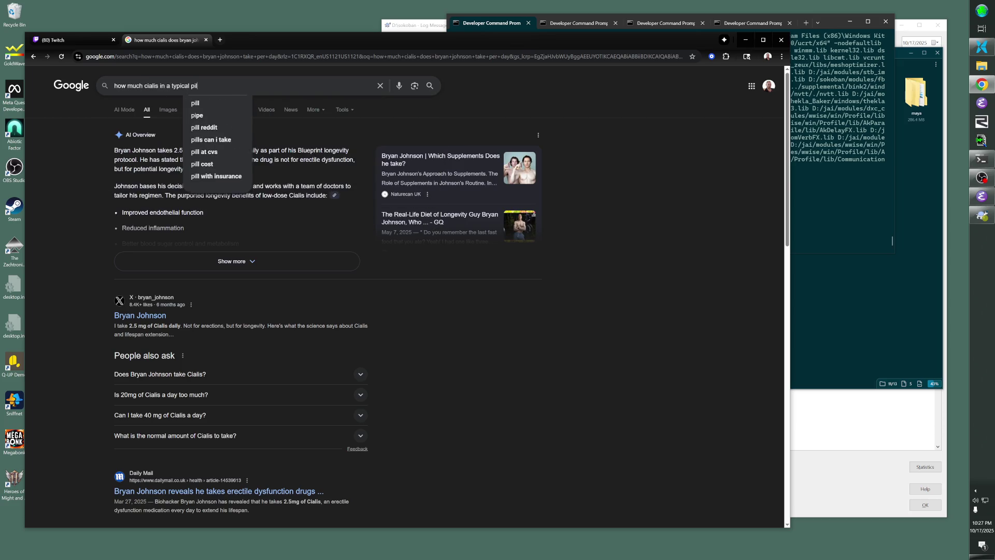
{"action": "key", "text": "Return"}
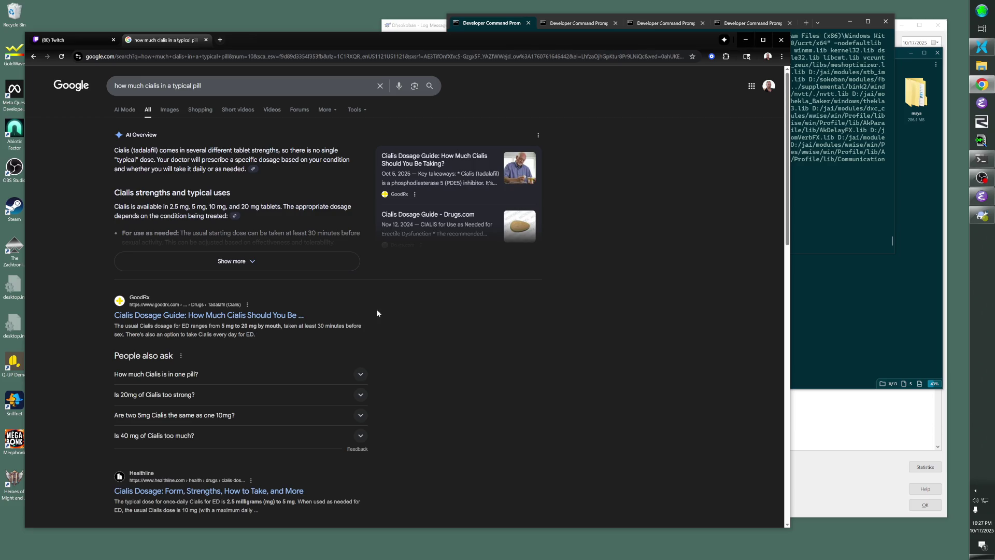
{"action": "key", "text": "ctrl+w"}
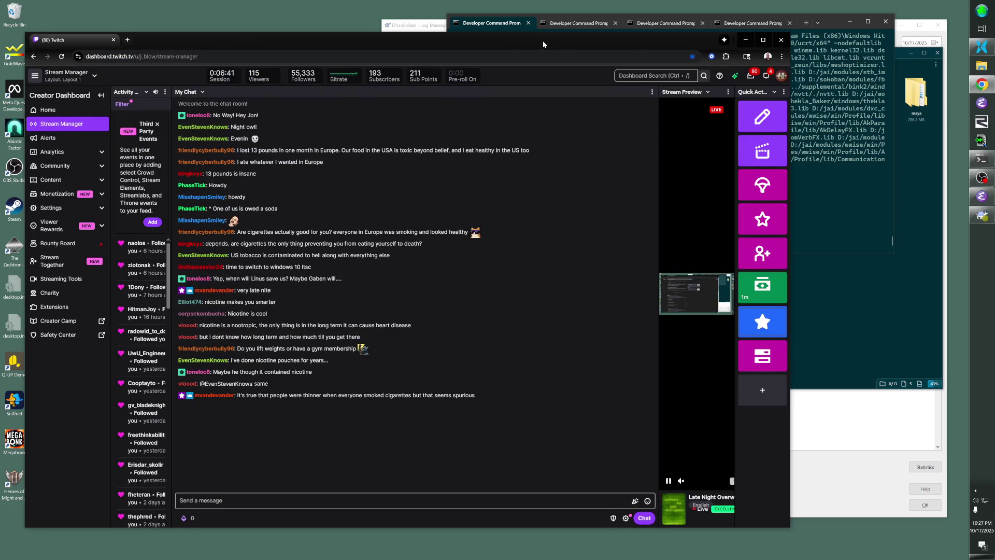
Bring the Developer Command Prompt forward and recall the run_tree\soko run command.
{"action": "left_click_drag", "start_coordinate": [543, 45], "coordinate": [538, 31]}
{"action": "left_click", "coordinate": [850, 57]}
{"action": "key", "text": "Up"}
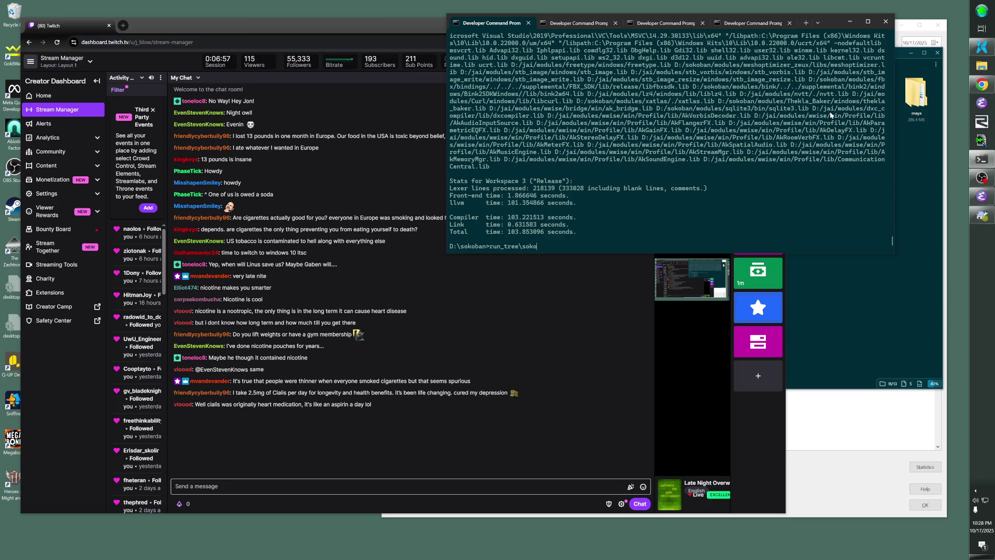
Launch the game build from the prompt and bring its editor window to the front.
{"action": "key", "text": "Return"}
{"action": "key", "text": "alt+Tab"}
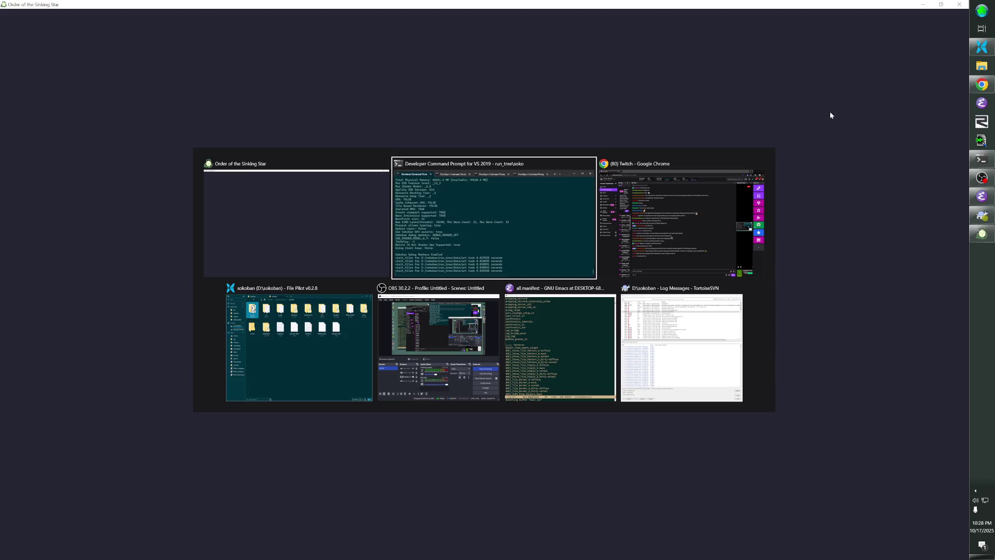
{"action": "key", "text": "alt+Tab"}
{"action": "key", "text": "alt+Tab"}
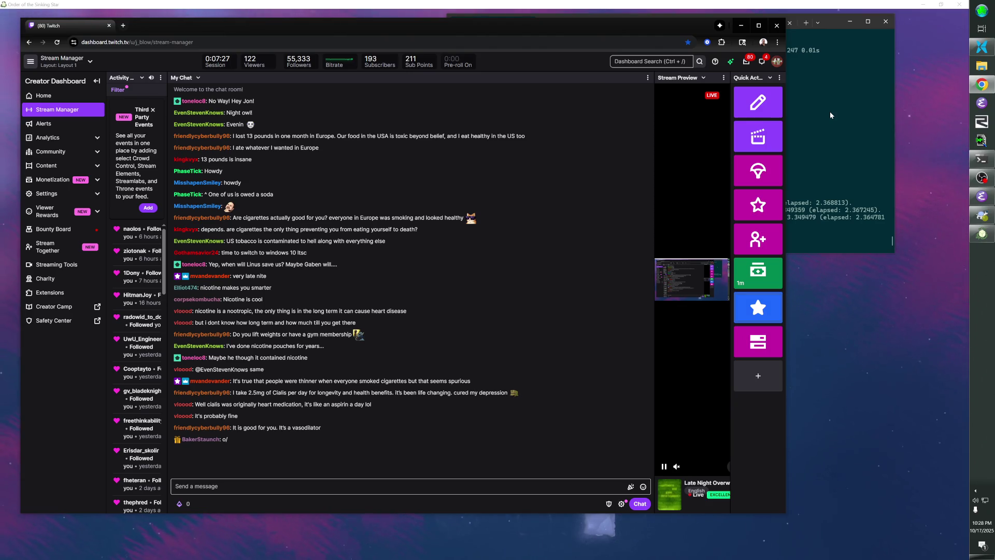
{"action": "left_click", "coordinate": [982, 234]}
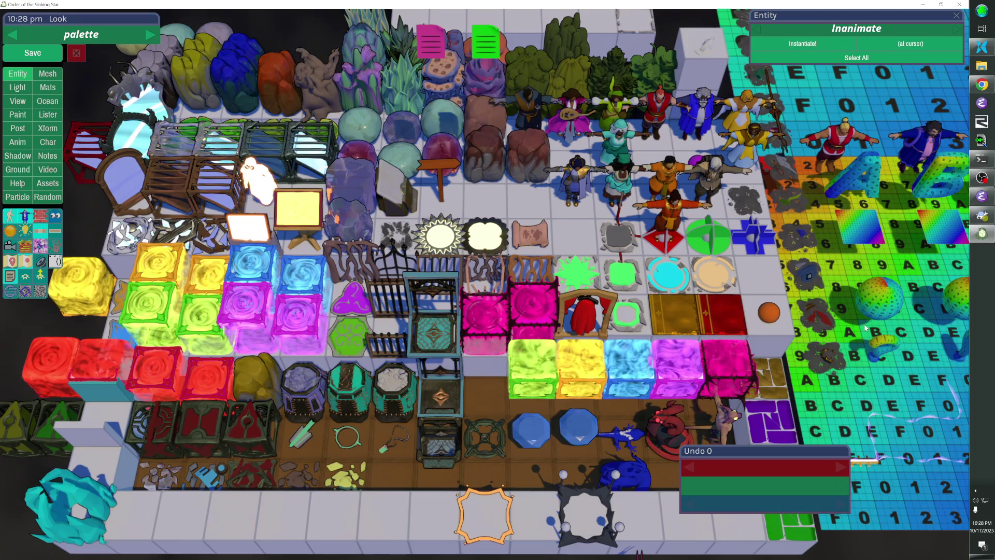
{"action": "key", "text": "grave"}
{"action": "type", "text": "l overworld"}
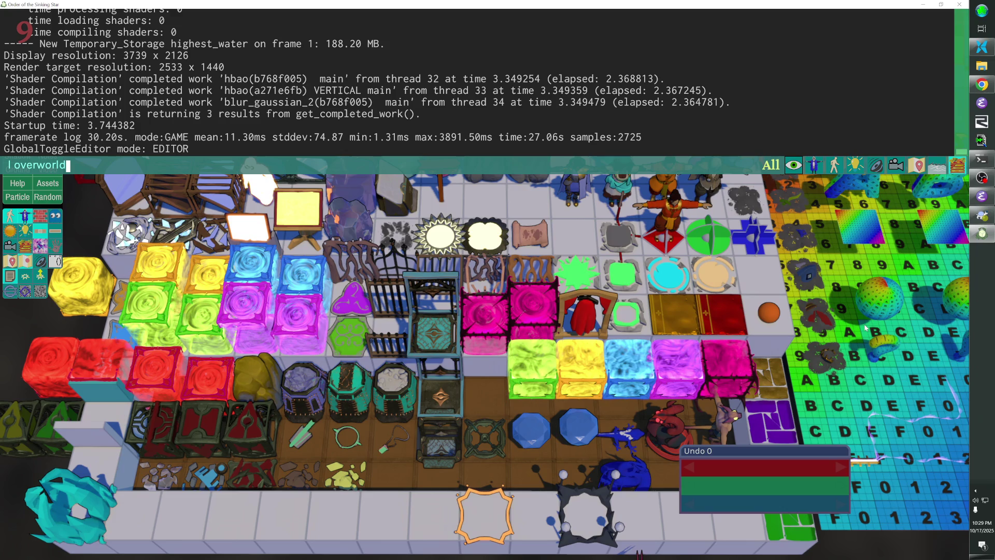
Load the overworld level with the 'l overworld' console command.
{"action": "key", "text": "Return"}
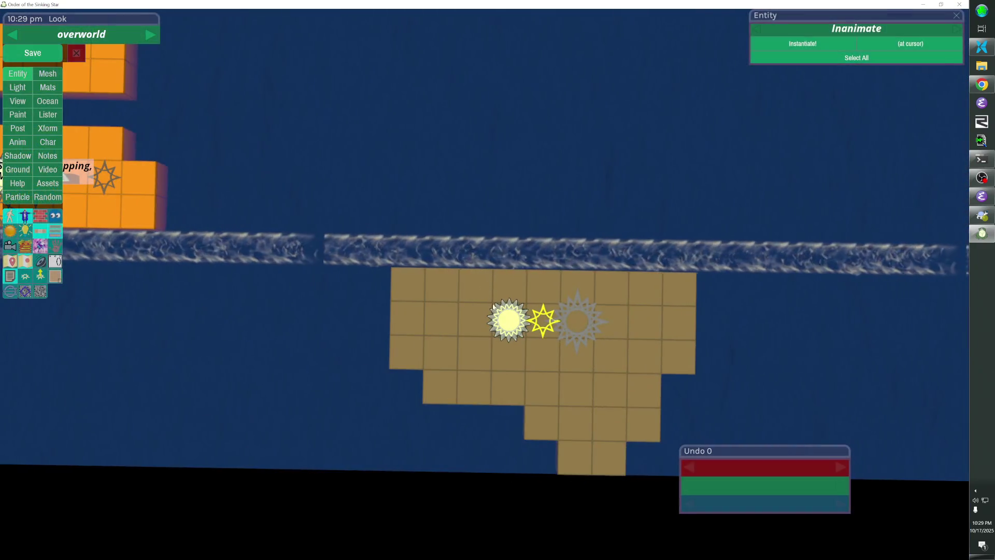
Select the edge-platform teleporter and jump to its target_id teleporter, 110-12700.
{"action": "left_click", "coordinate": [508, 320]}
{"action": "left_click", "coordinate": [904, 30]}
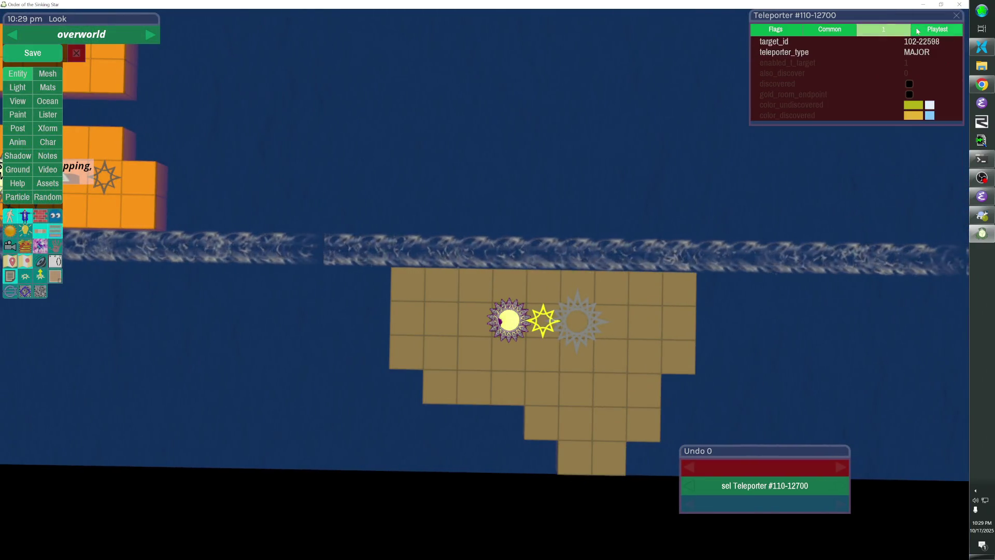
{"action": "right_click", "coordinate": [900, 48]}
{"action": "left_click", "coordinate": [891, 67]}
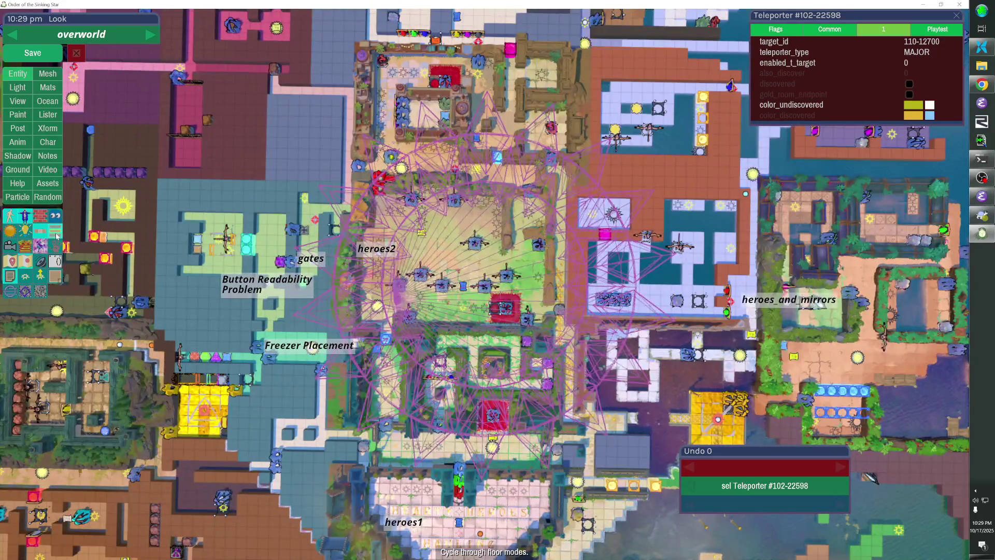
Toggle the fast-travel map on and off, then start playtesting the overworld.
{"action": "left_click", "coordinate": [56, 275]}
{"action": "left_click", "coordinate": [56, 275]}
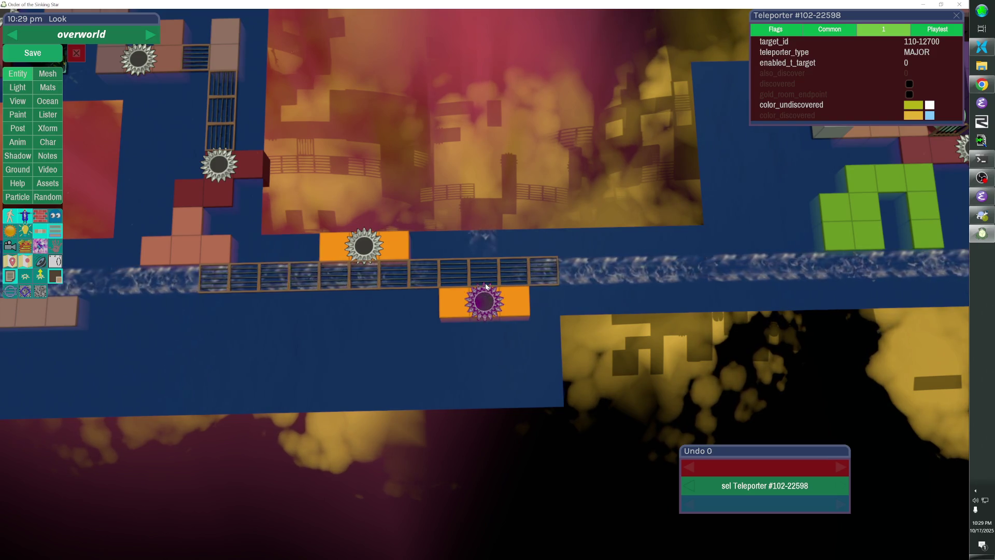
{"action": "key", "text": "Escape"}
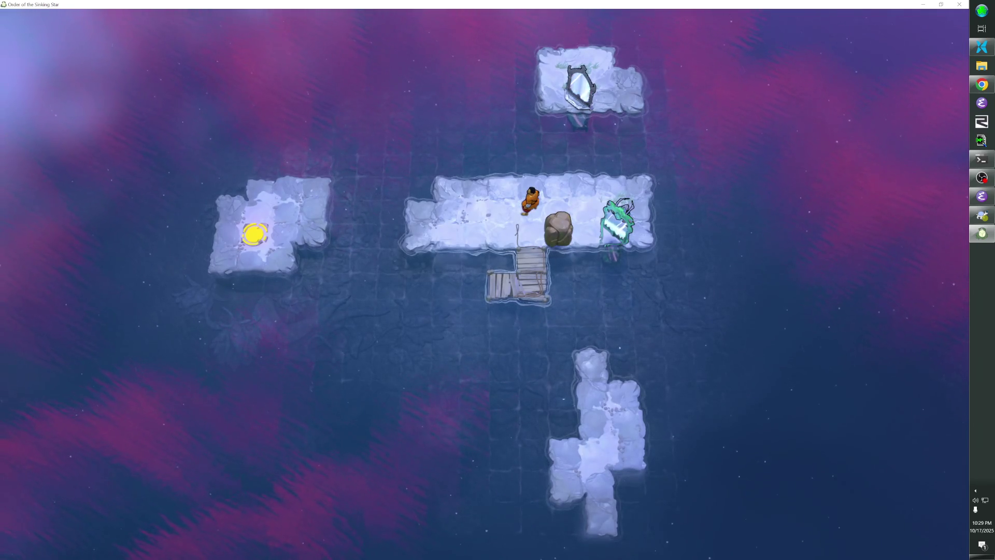
Dismiss the pause menu and run the 'go' debug console command to jump levels.
{"action": "key", "text": "Escape"}
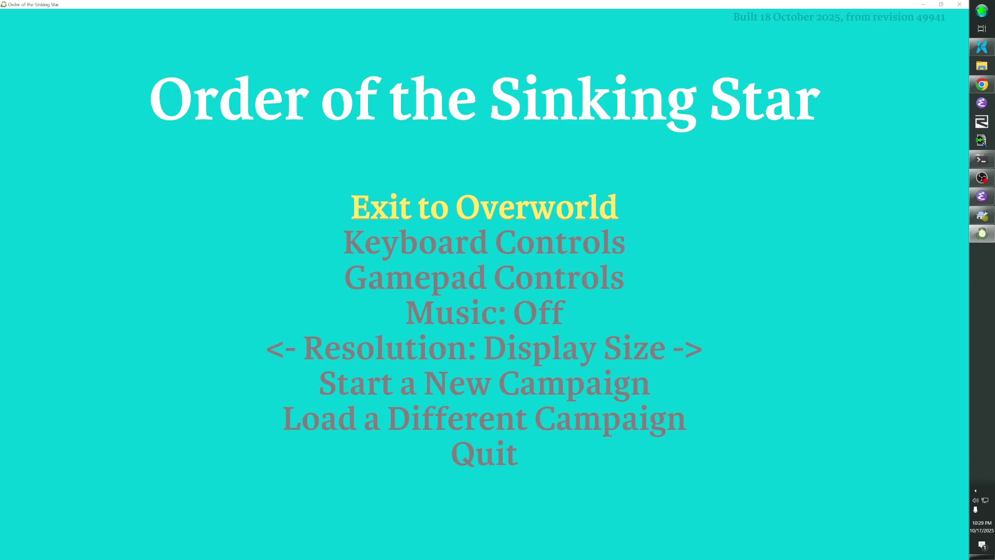
{"action": "key", "text": "Return"}
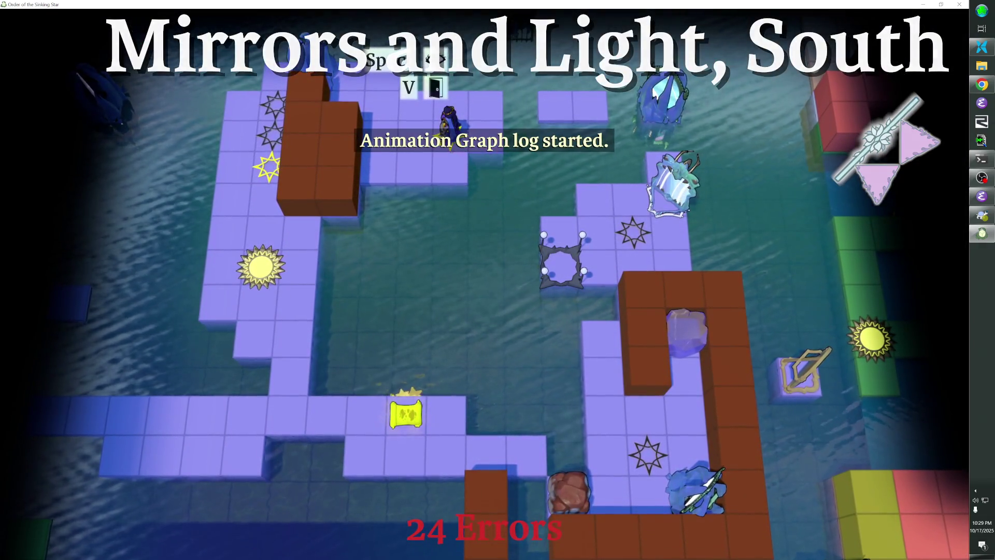
{"action": "key", "text": "grave"}
{"action": "key", "text": "grave"}
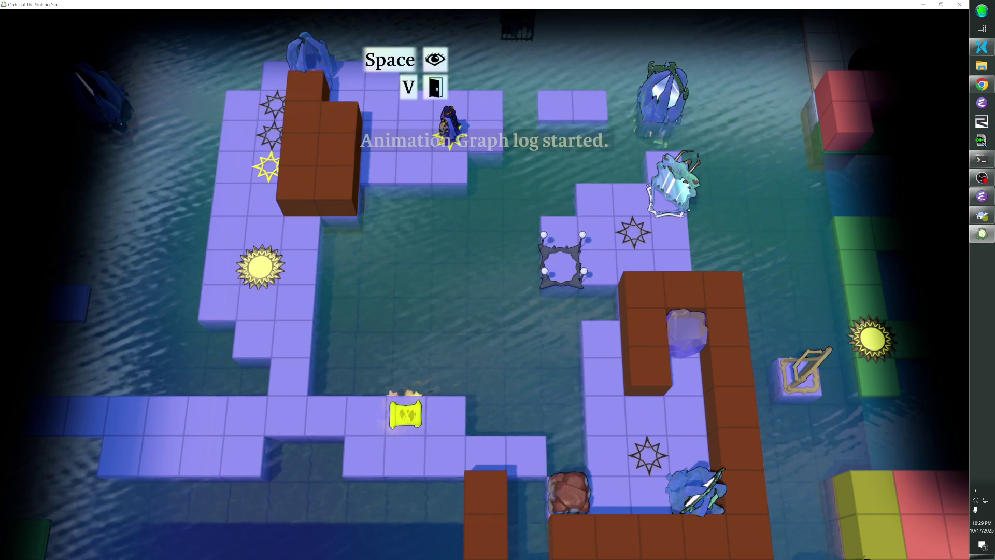
{"action": "key", "text": "grave"}
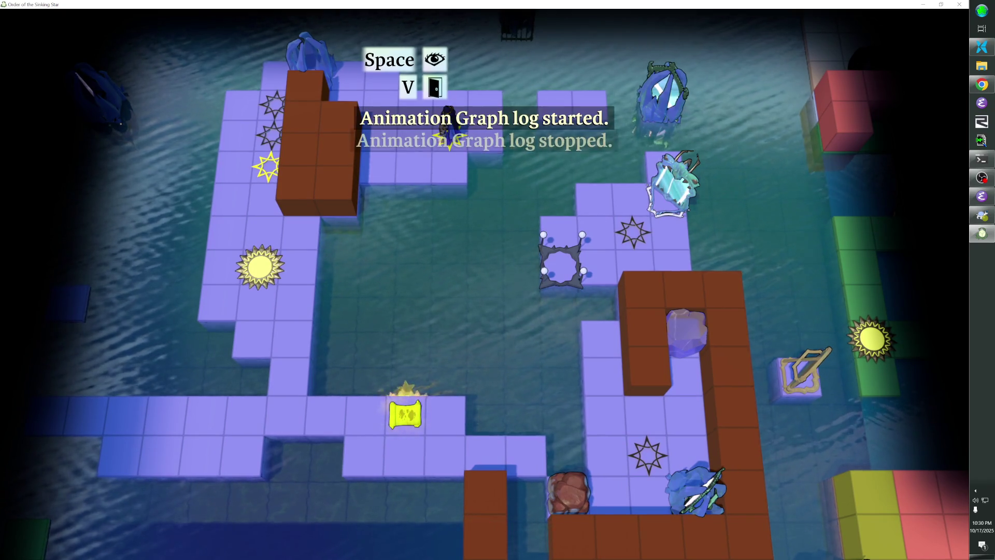
{"action": "type", "text": "go lc"}
{"action": "key", "text": "Return"}
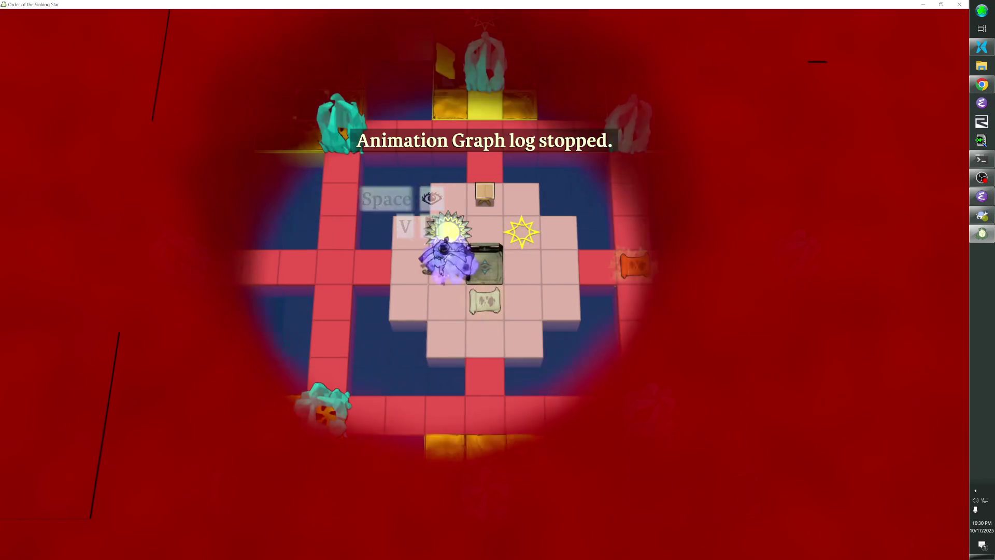
Walk the character to pick up the scroll, then through the pink and blue rooms.
{"action": "key", "text": "Down"}
{"action": "key", "text": "Right"}
{"action": "key", "text": "Right"}
{"action": "key", "text": "Down"}
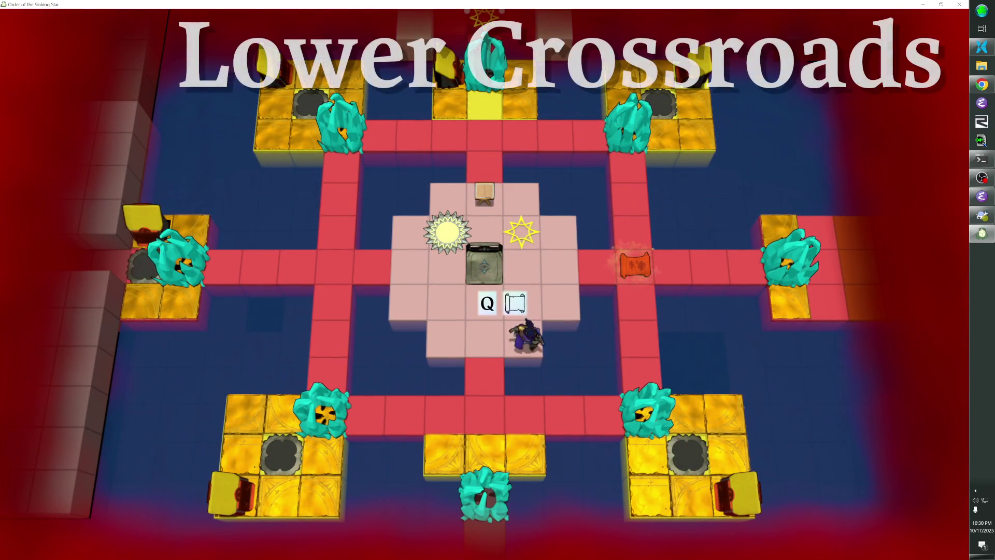
{"action": "key", "text": "Left"}
{"action": "key", "text": "Down"}
{"action": "key", "text": "Down"}
{"action": "key", "text": "Down"}
{"action": "key", "text": "Down"}
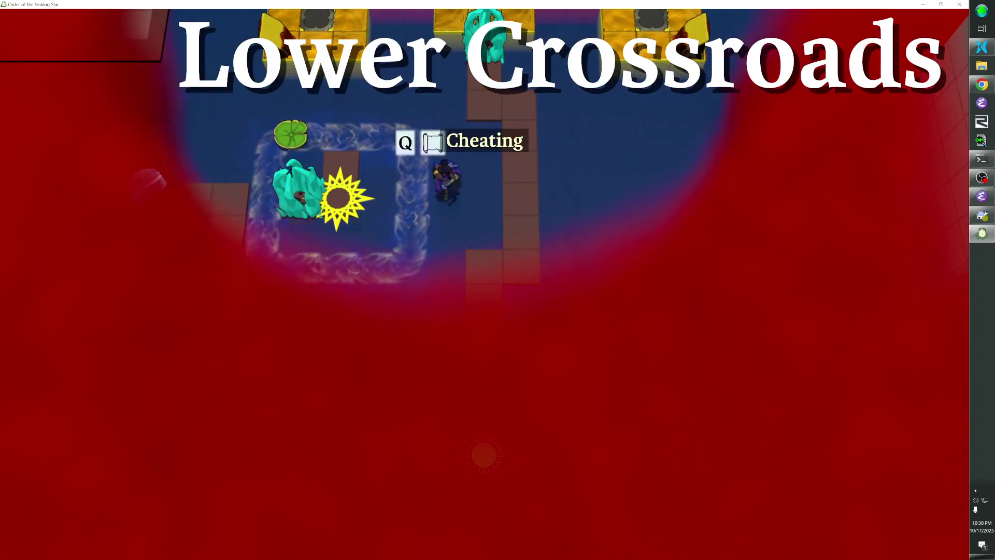
{"action": "key", "text": "Down"}
{"action": "key", "text": "Down"}
{"action": "key", "text": "Right"}
{"action": "key", "text": "Right"}
{"action": "key", "text": "Right"}
{"action": "key", "text": "Right"}
{"action": "key", "text": "Right"}
{"action": "key", "text": "Right"}
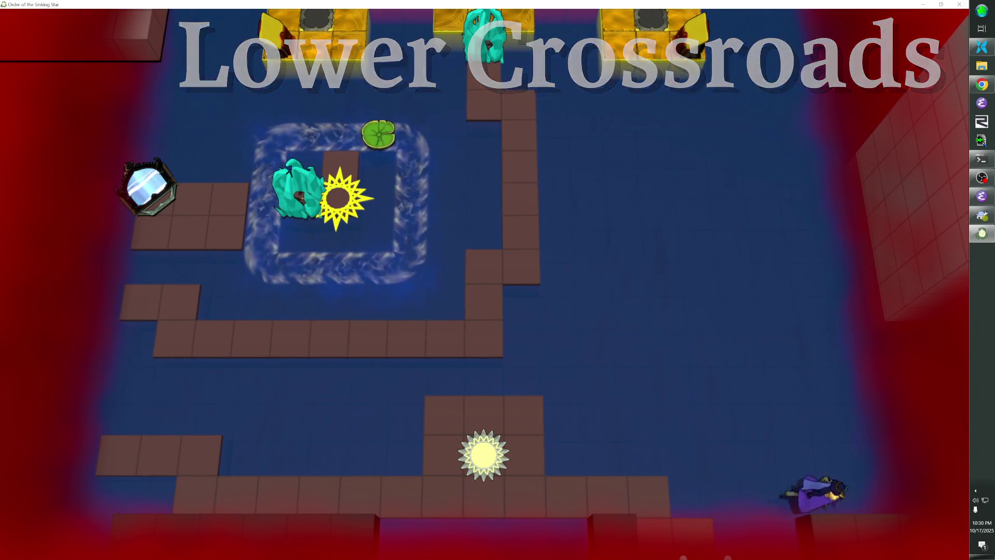
{"action": "key", "text": "Right"}
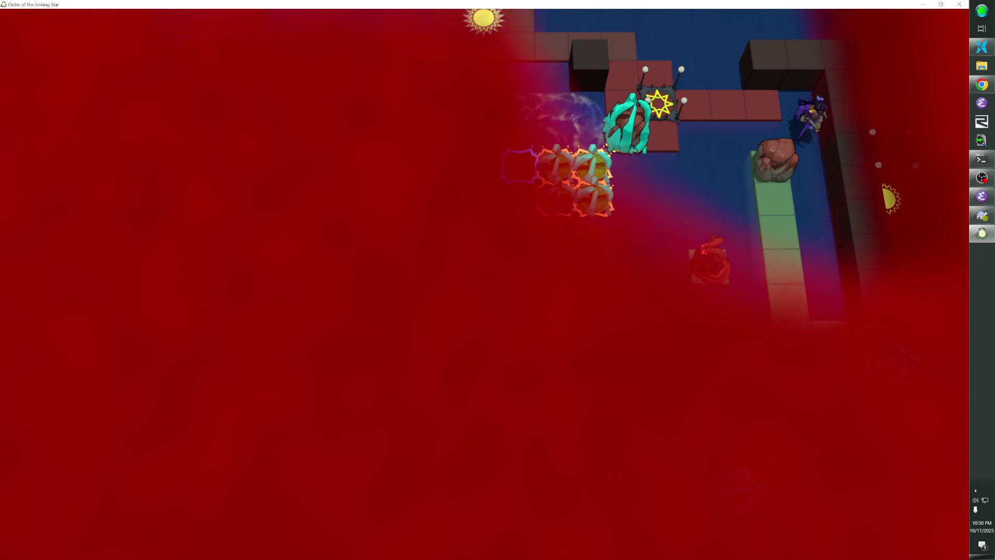
{"action": "key", "text": "Down"}
{"action": "key", "text": "Down"}
{"action": "key", "text": "Down"}
{"action": "key", "text": "Down"}
{"action": "key", "text": "Down"}
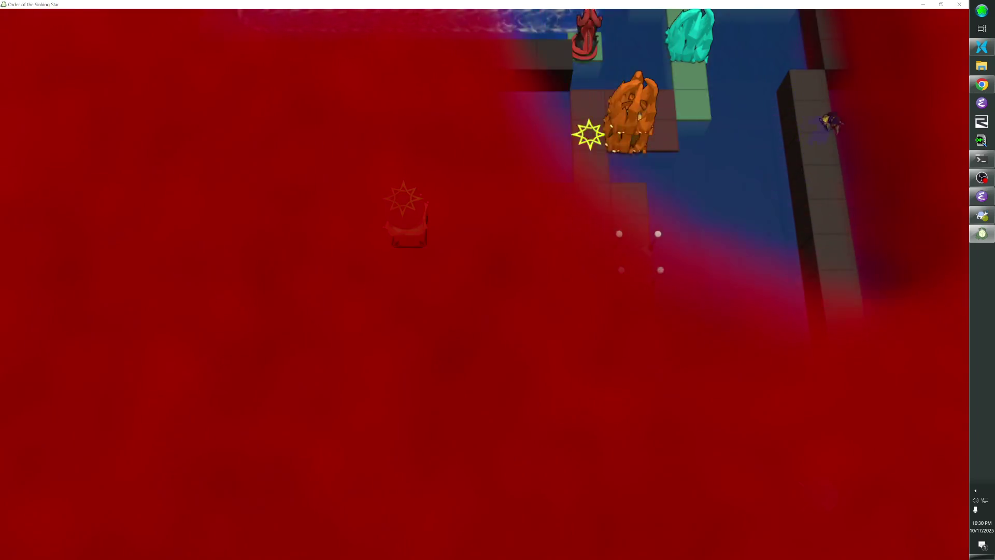
{"action": "key", "text": "Down"}
{"action": "key", "text": "Right"}
{"action": "key", "text": "Down"}
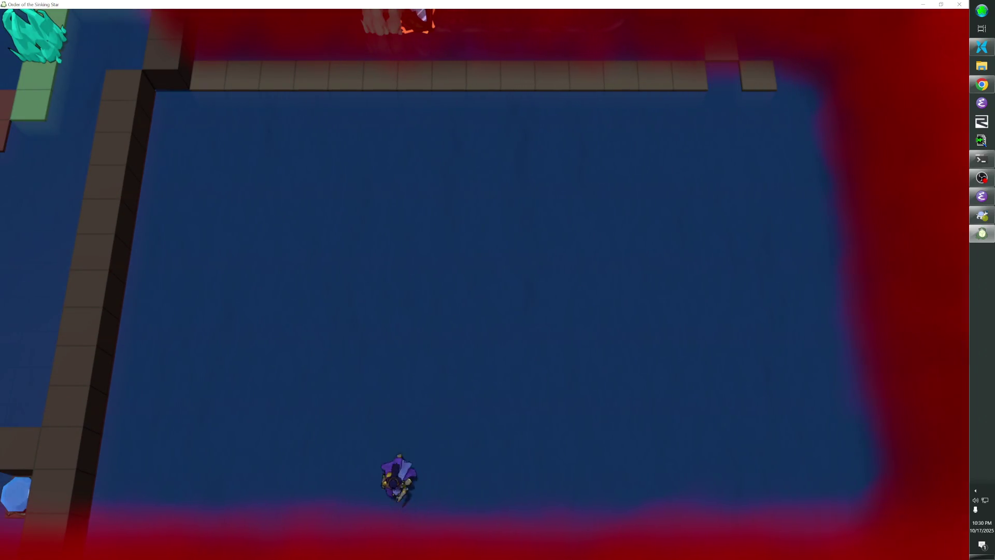
{"action": "key", "text": "Down"}
{"action": "key", "text": "Down"}
{"action": "key", "text": "Down"}
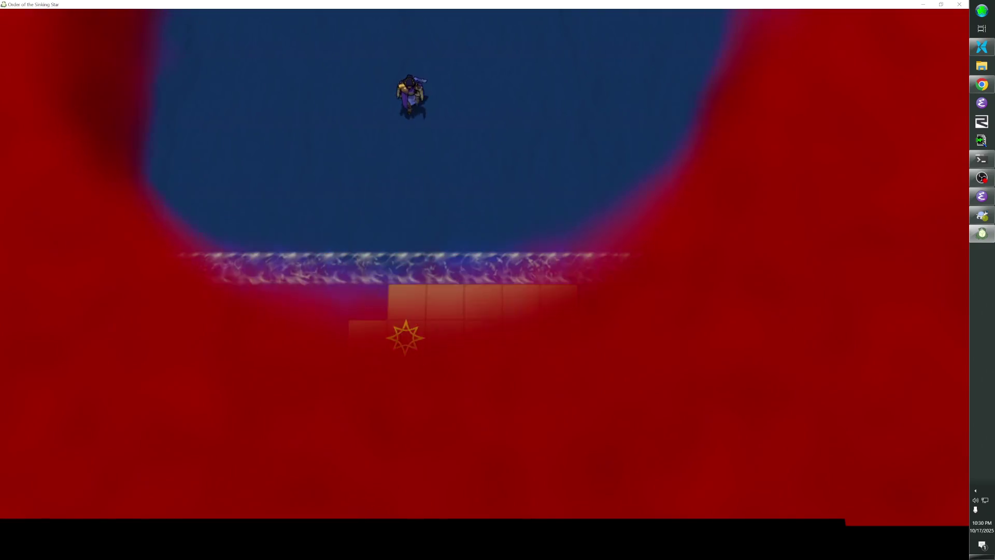
Cross the orange room, exit on the sun tile, and return to the editor.
{"action": "key", "text": "Down"}
{"action": "key", "text": "Down"}
{"action": "key", "text": "Down"}
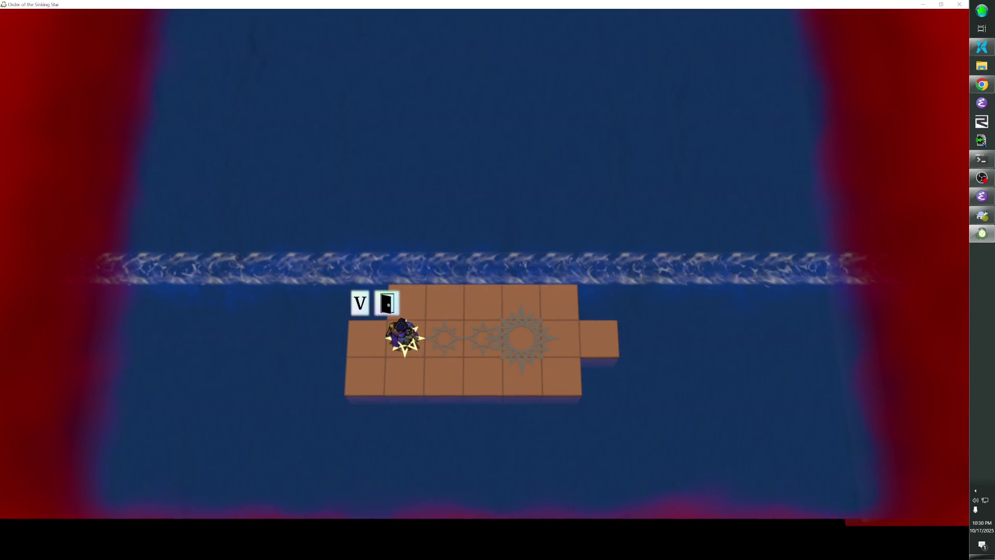
{"action": "key", "text": "Right"}
{"action": "key", "text": "Right"}
{"action": "key", "text": "Right"}
{"action": "key", "text": "Right"}
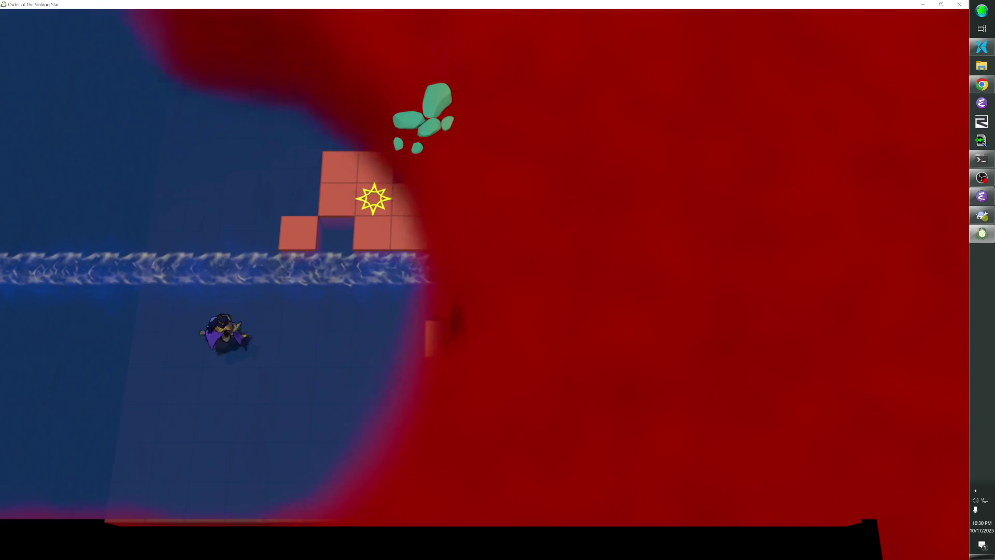
{"action": "key", "text": "Right"}
{"action": "key", "text": "Right"}
{"action": "key", "text": "Right"}
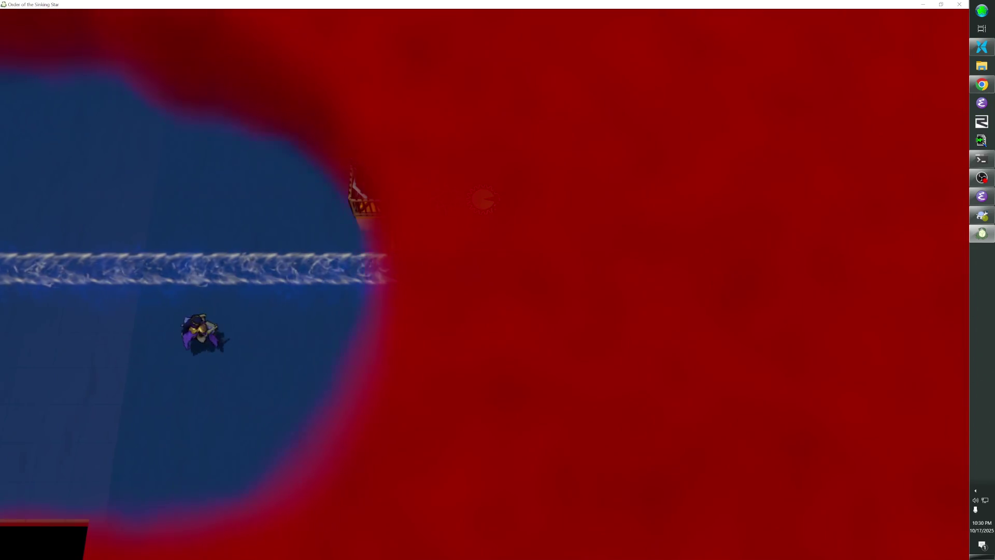
{"action": "key", "text": "Right"}
{"action": "key", "text": "Right"}
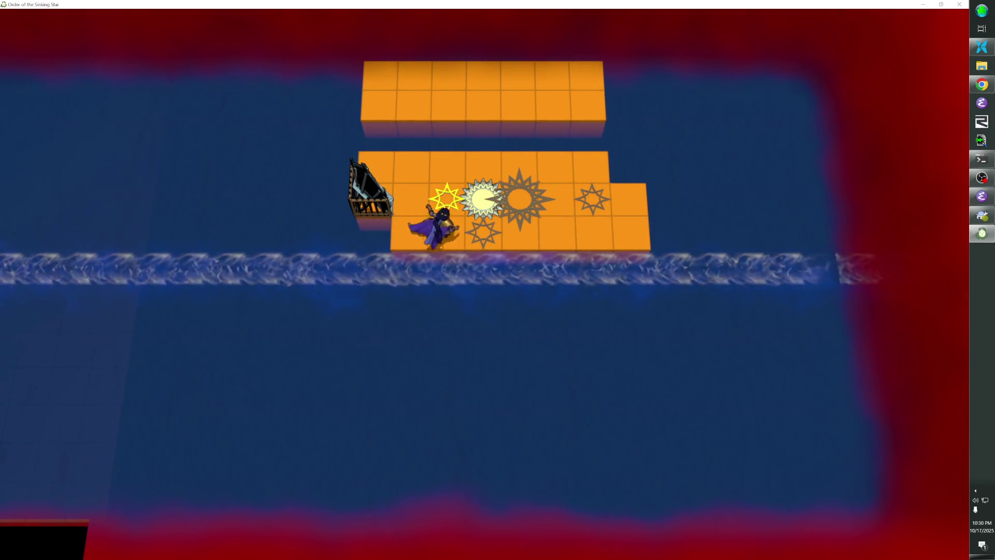
{"action": "key", "text": "Down"}
{"action": "key", "text": "Down"}
{"action": "key", "text": "Down"}
{"action": "key", "text": "Right"}
{"action": "key", "text": "Right"}
{"action": "key", "text": "Right"}
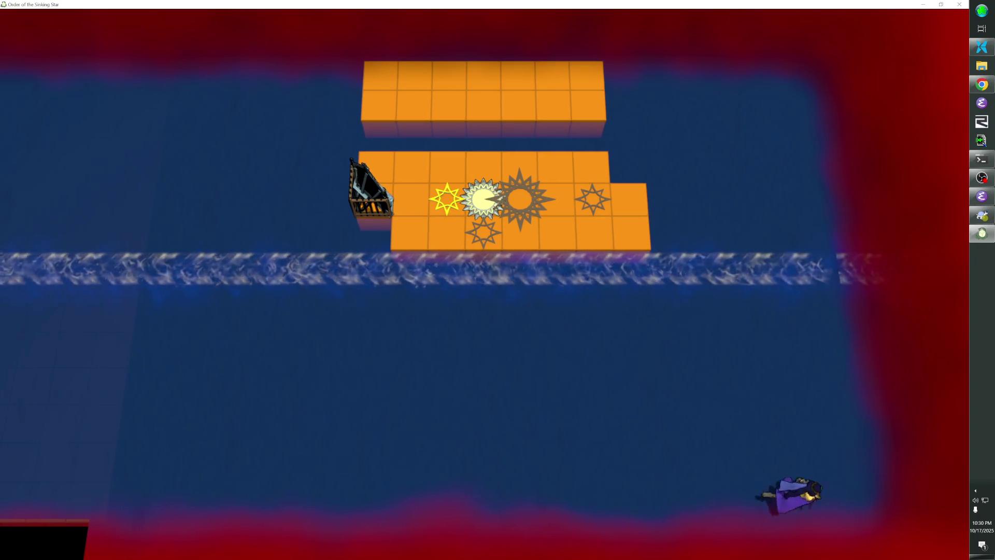
{"action": "key", "text": "Right"}
{"action": "key", "text": "Right"}
{"action": "key", "text": "Right"}
{"action": "key", "text": "Up"}
{"action": "key", "text": "Up"}
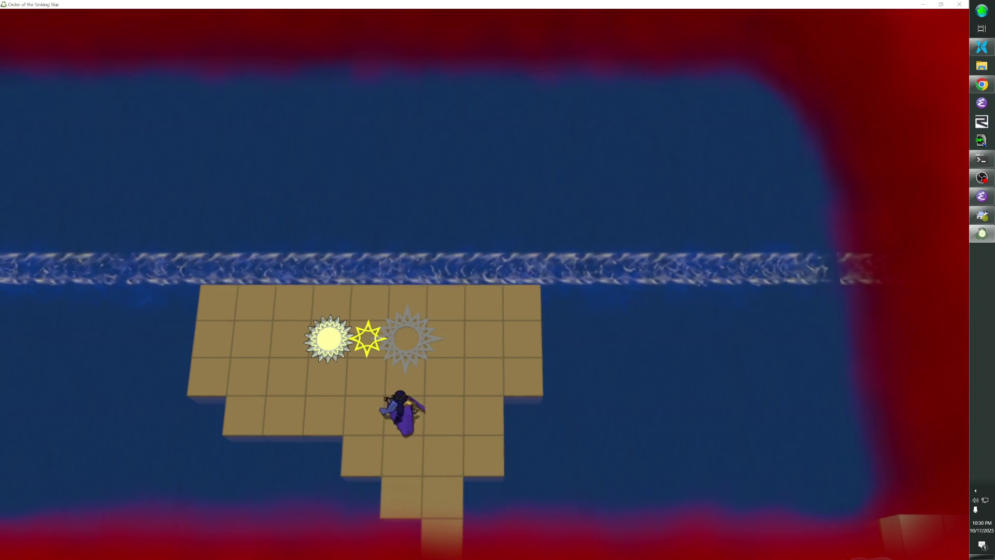
{"action": "key", "text": "Up"}
{"action": "key", "text": "Up"}
{"action": "key", "text": "Left"}
{"action": "key", "text": "Left"}
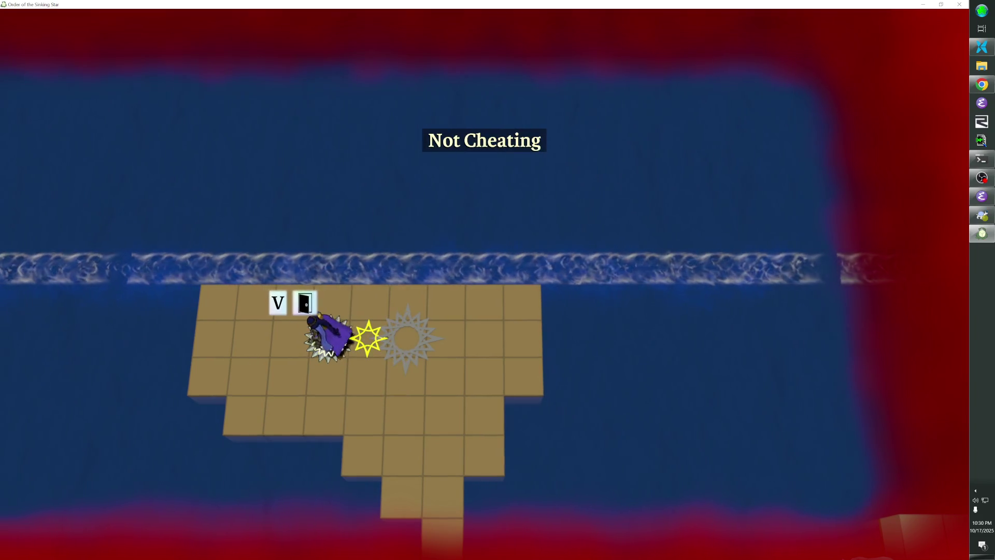
{"action": "key", "text": "v"}
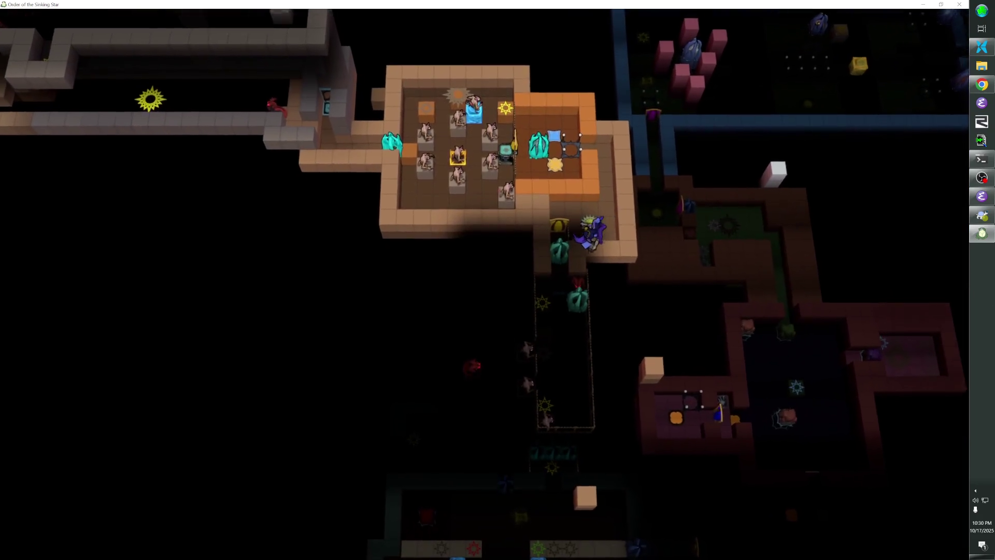
{"action": "key", "text": "Tab"}
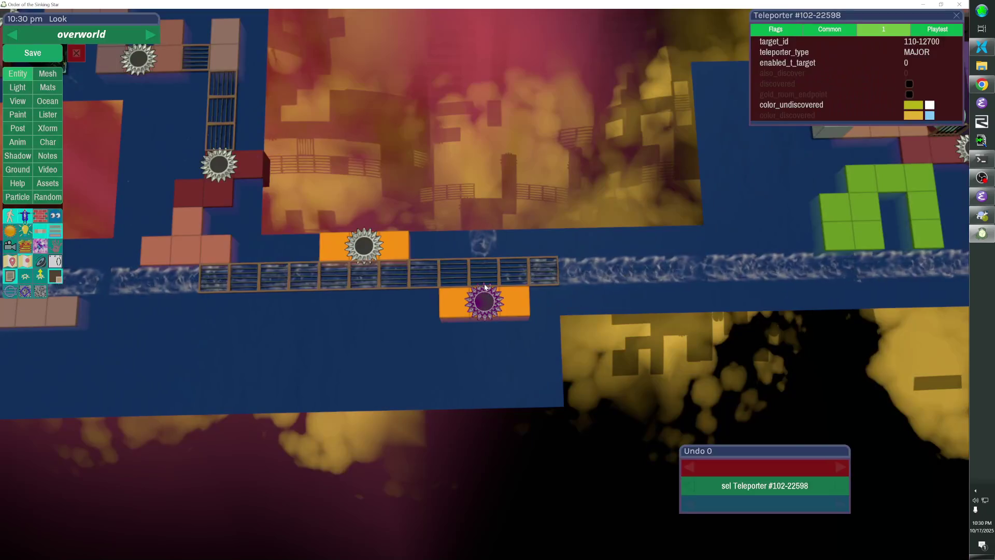
Give both sawblade teleporters and the fence bridge pieces group_id FUMidway|102-22599.
{"action": "left_click", "coordinate": [512, 310]}
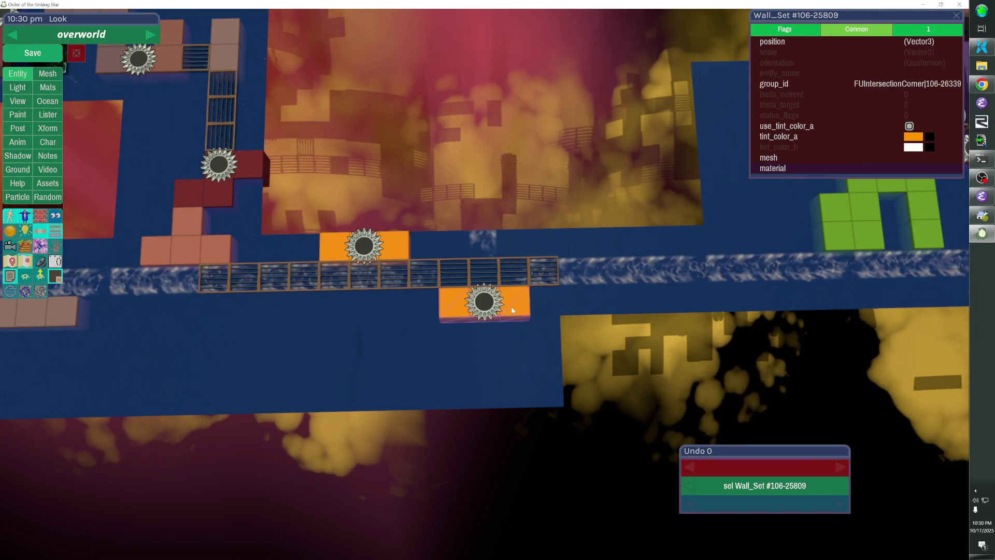
{"action": "left_click", "coordinate": [483, 308]}
{"action": "left_click", "coordinate": [826, 29]}
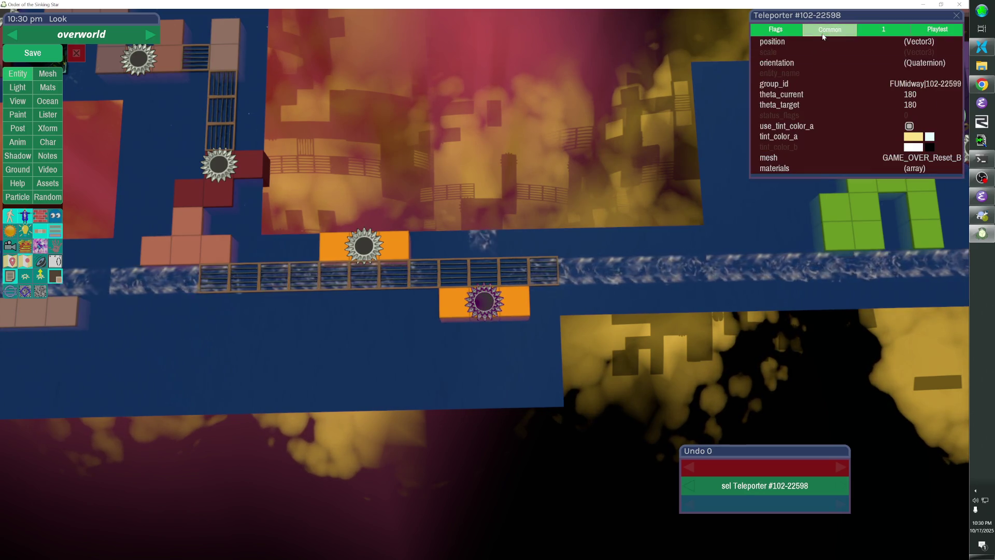
{"action": "left_click", "coordinate": [361, 252]}
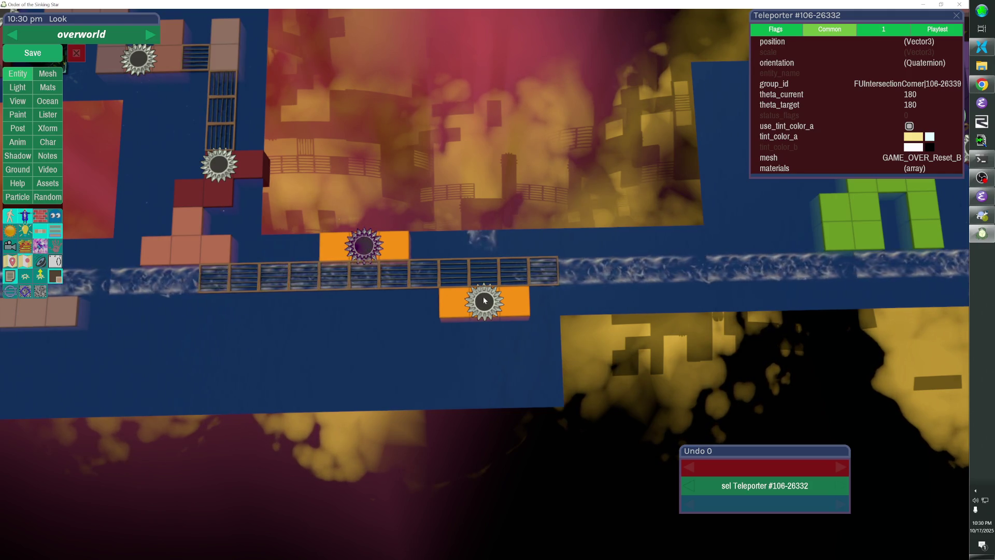
{"action": "left_click", "coordinate": [539, 274], "text": "shift"}
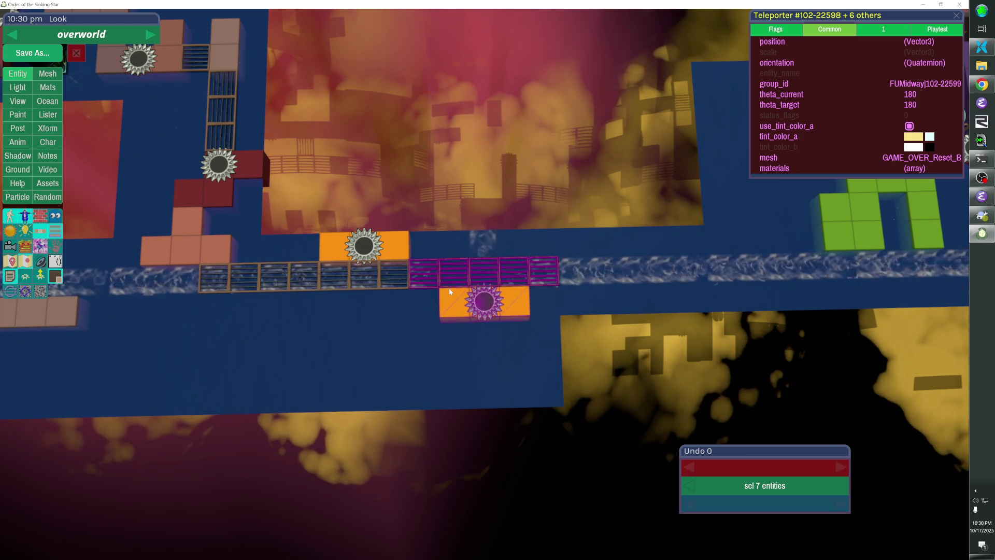
{"action": "left_click", "coordinate": [800, 88]}
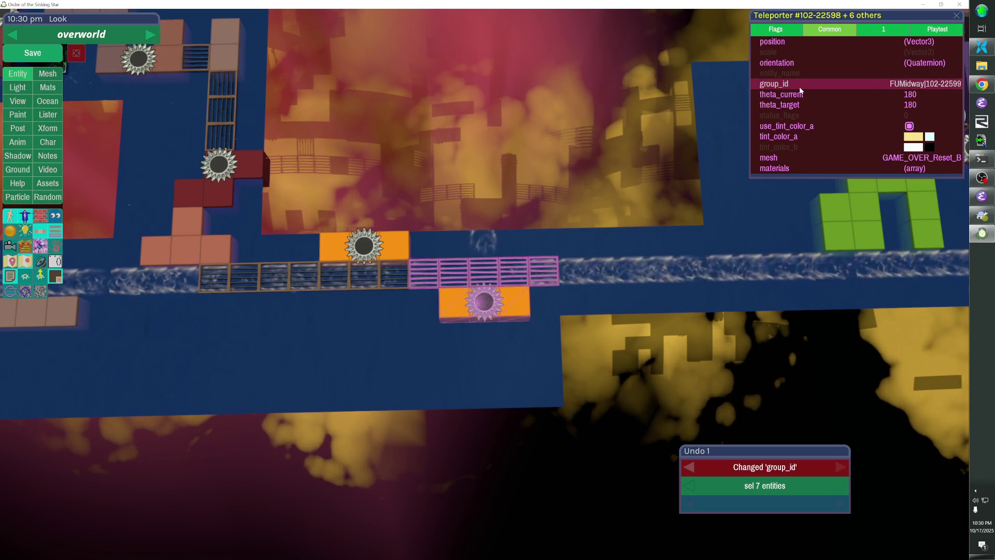
Save the level and playtest by walking onto the fence bridge.
{"action": "left_click", "coordinate": [51, 52]}
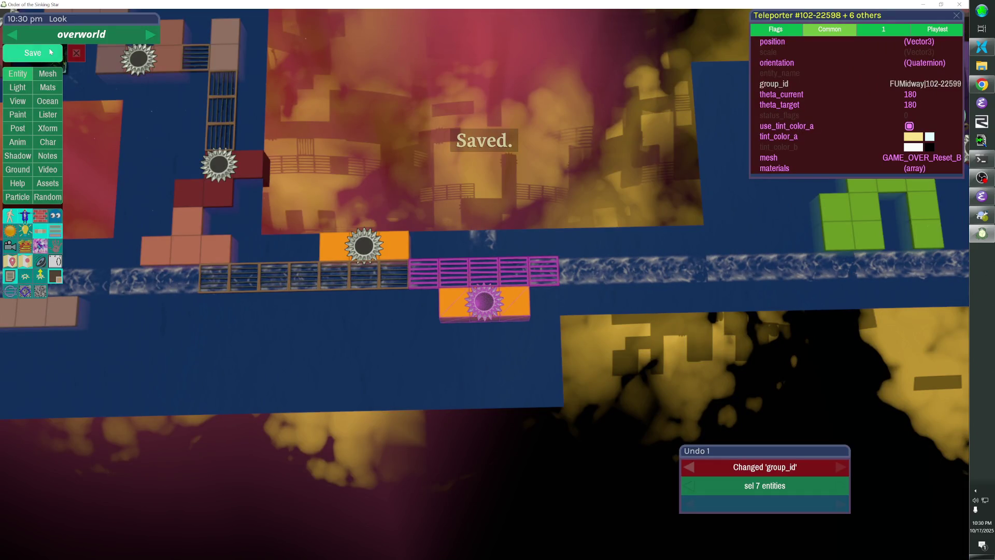
{"action": "key", "text": "Escape"}
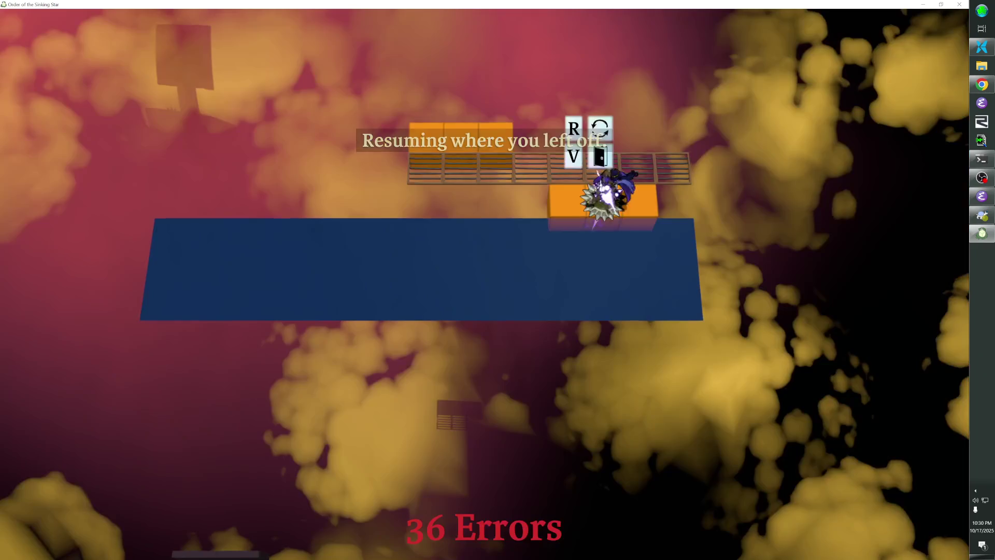
{"action": "key", "text": "Up"}
{"action": "key", "text": "Left"}
{"action": "key", "text": "Left"}
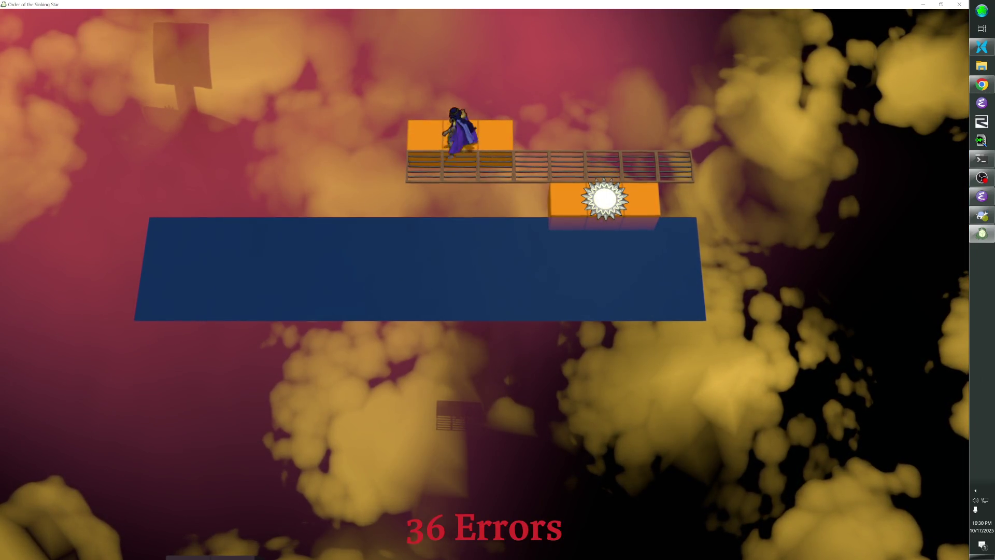
Return to the editor, briefly playtest onto the star tile, and come back.
{"action": "key", "text": "Escape"}
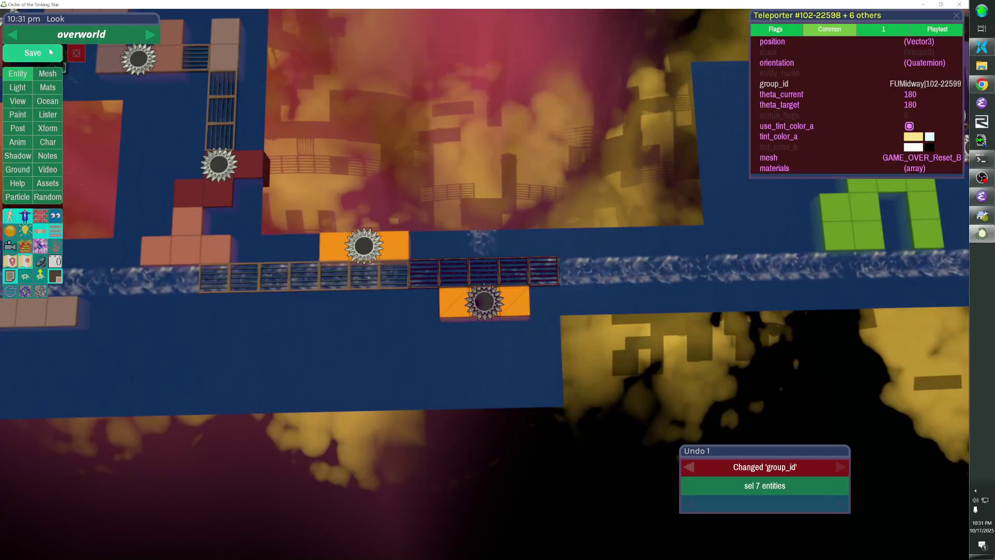
{"action": "key", "text": "Escape"}
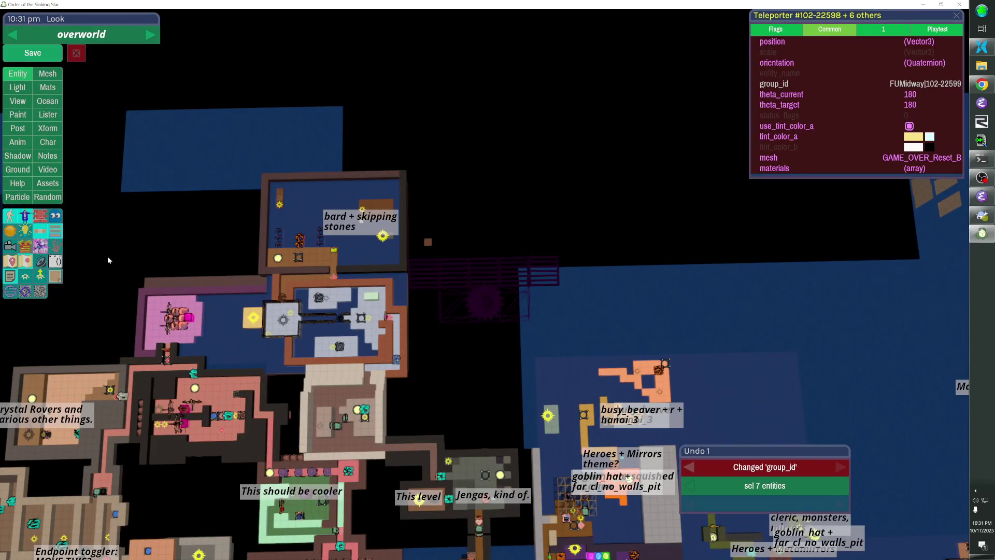
{"action": "key", "text": "Right"}
{"action": "key", "text": "Down"}
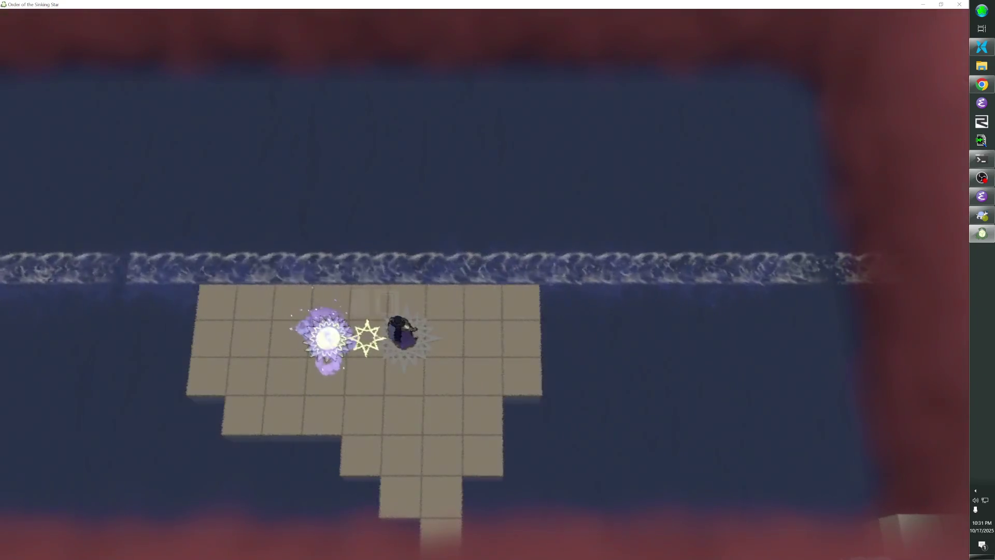
{"action": "key", "text": "Escape"}
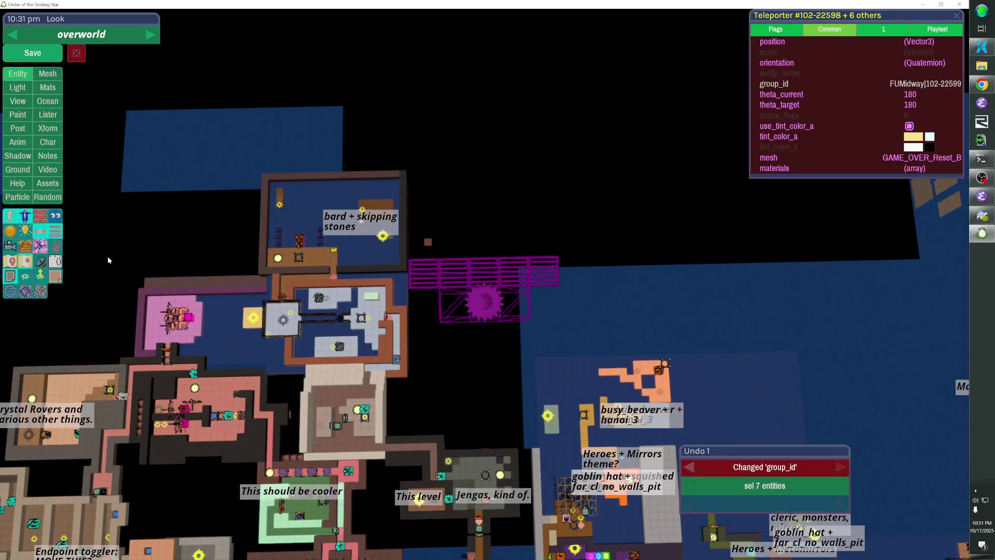
Deselect the fence parts and entities and pull back to a wide overworld view.
{"action": "left_click", "coordinate": [290, 337], "text": "shift"}
{"action": "left_click", "coordinate": [627, 237]}
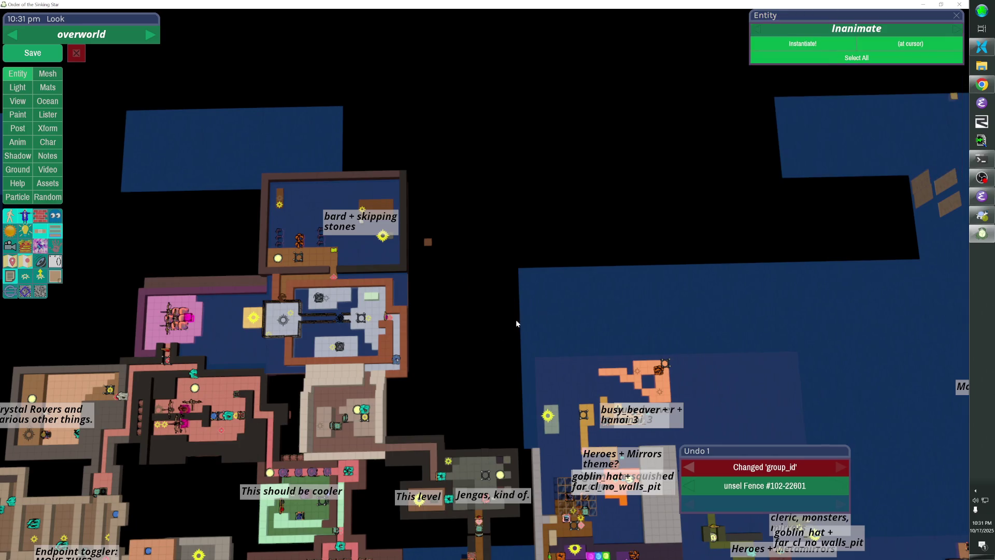
{"action": "key", "text": "Escape"}
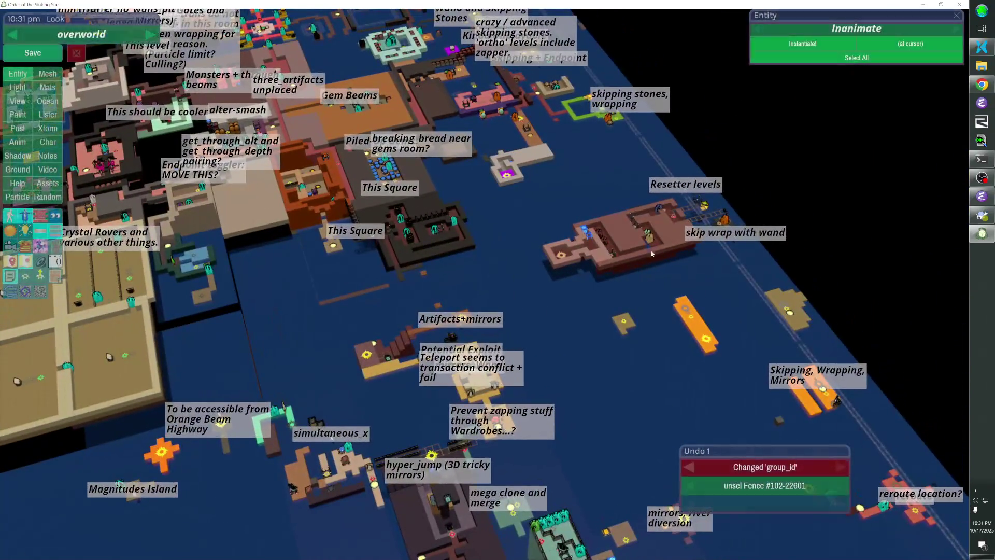
On the main map, select the teal-platform teleporter and jump to its target, Teleporter 86-14844.
{"action": "left_click", "coordinate": [788, 310]}
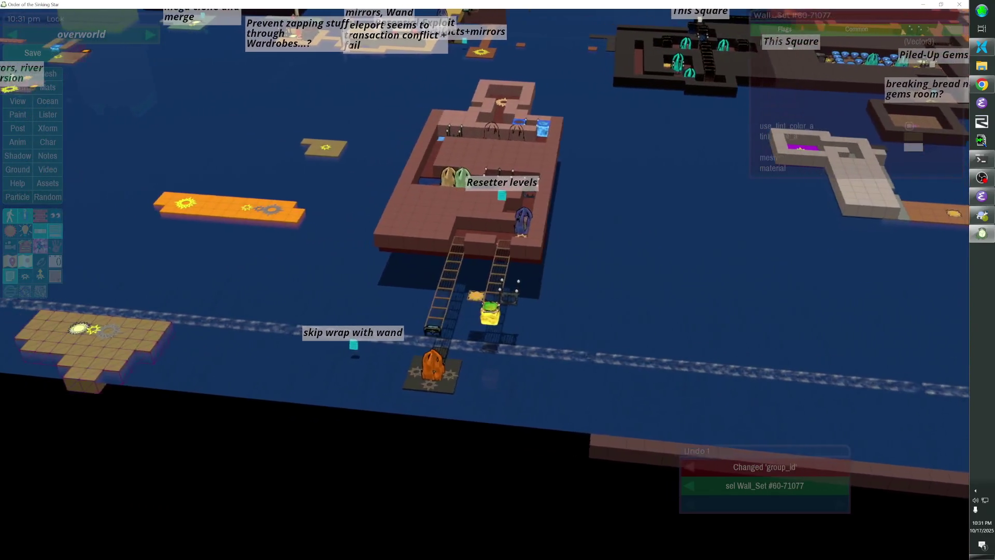
{"action": "left_click", "coordinate": [51, 279]}
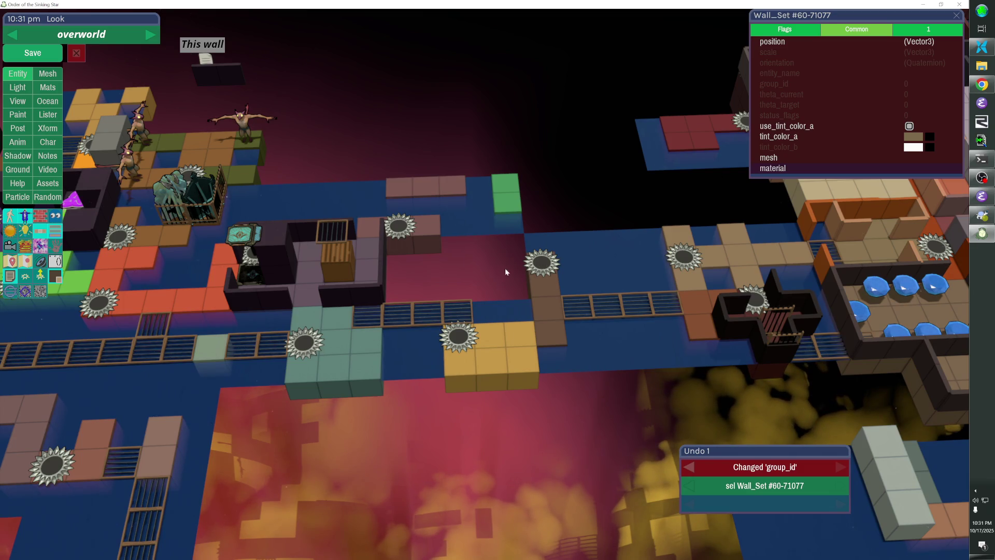
{"action": "left_click", "coordinate": [316, 346]}
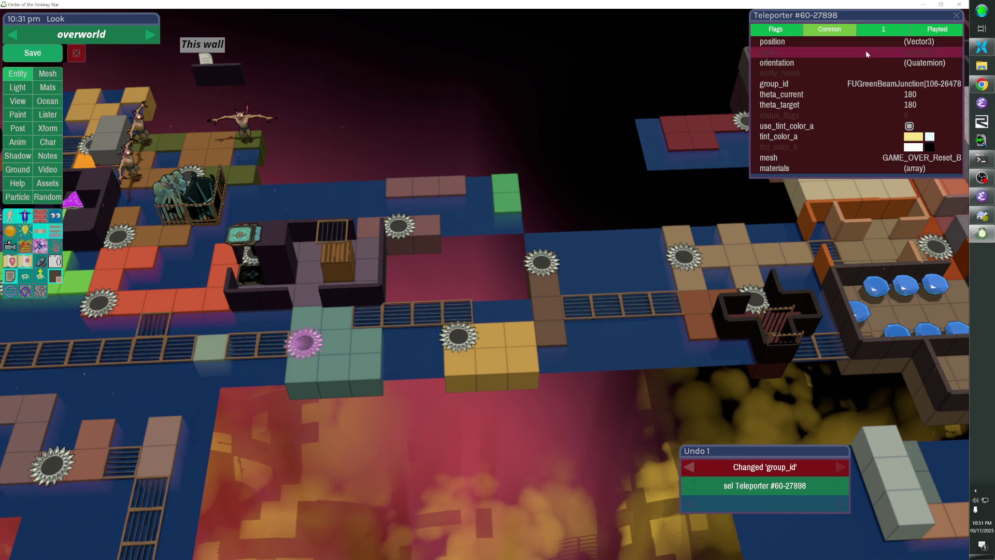
{"action": "left_click", "coordinate": [895, 32]}
{"action": "right_click", "coordinate": [894, 42]}
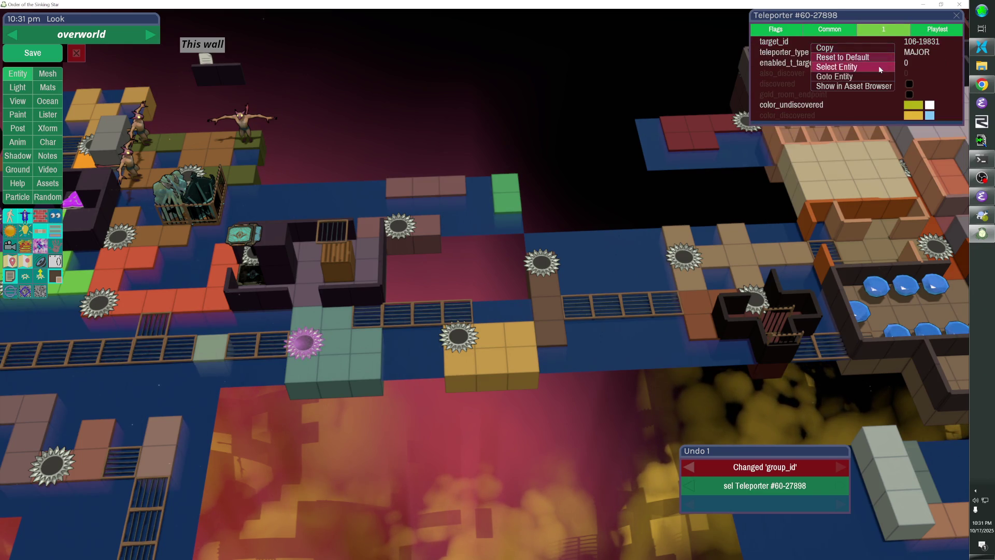
{"action": "left_click", "coordinate": [879, 65]}
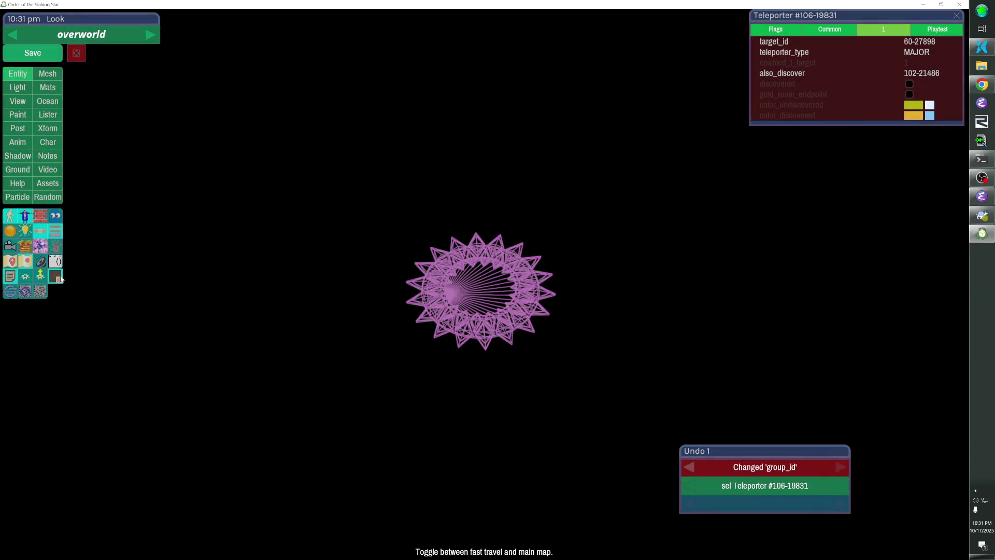
{"action": "scroll", "coordinate": [486, 288], "scroll_direction": "down", "scroll_amount": 5}
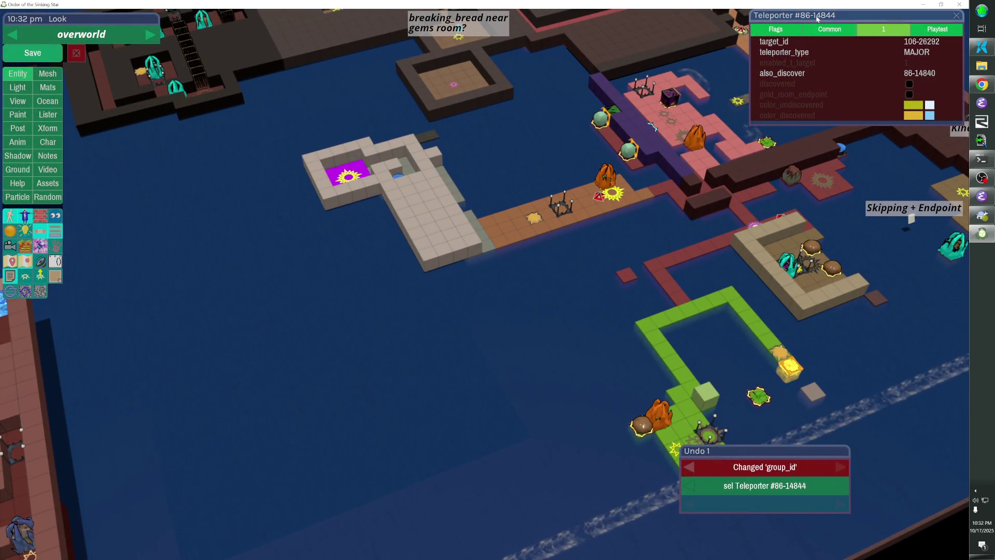
Copy id 86-14844 into Teleporter 110-12700's also_discover field and save the level.
{"action": "key", "text": "ctrl+c"}
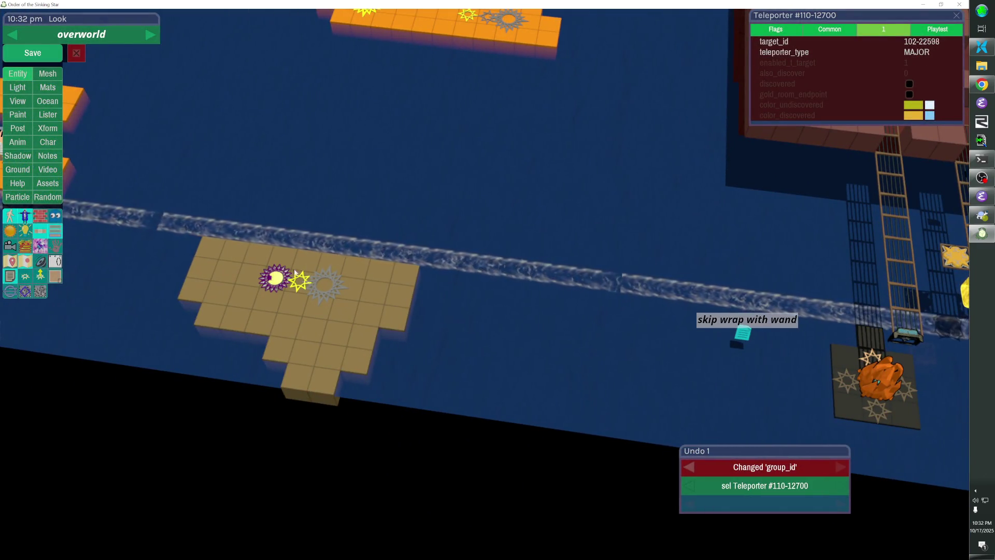
{"action": "key", "text": "ctrl+v"}
{"action": "key", "text": "Return"}
{"action": "left_click", "coordinate": [47, 58]}
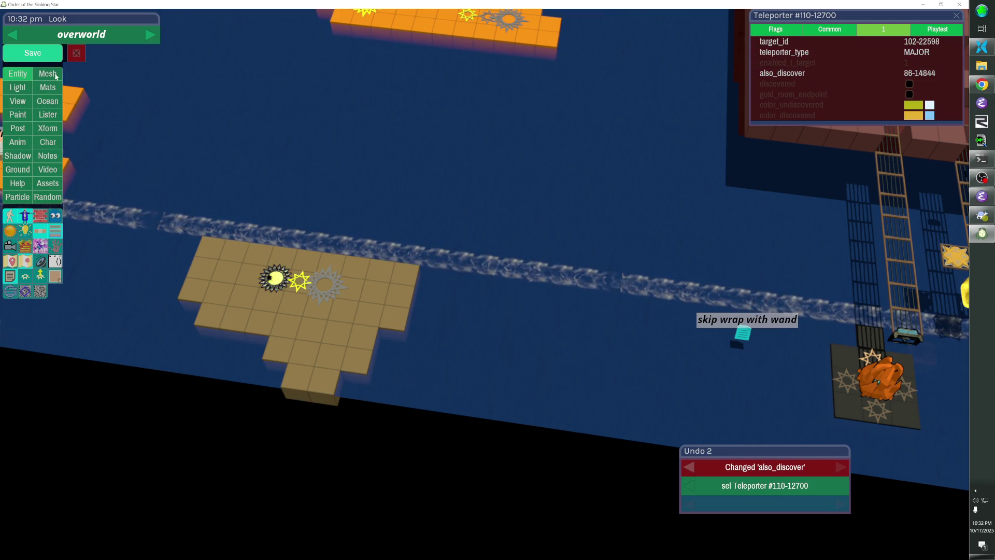
Select the target teleporter and focus the camera on its orange platform by the fence bridge.
{"action": "right_click", "coordinate": [801, 48]}
{"action": "left_click", "coordinate": [810, 77]}
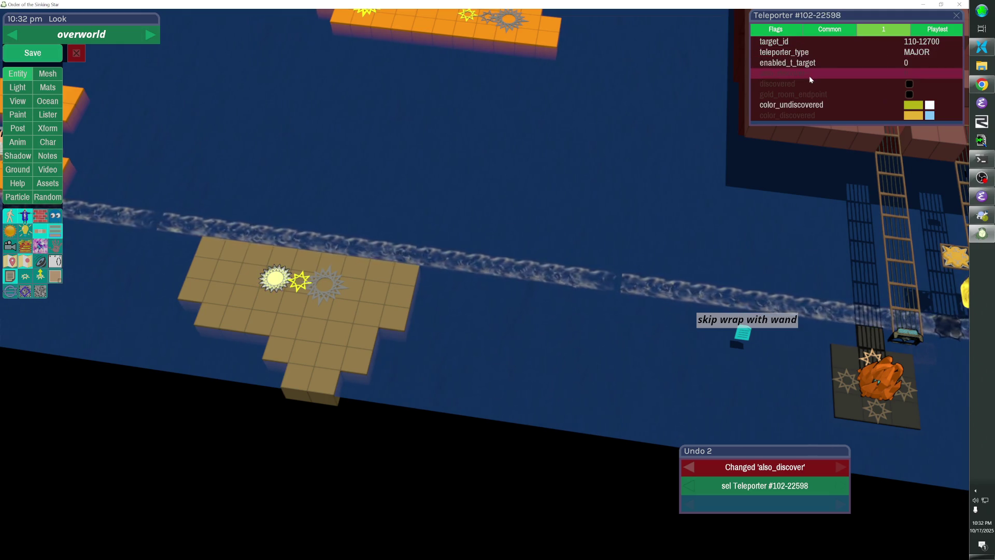
{"action": "left_click", "coordinate": [810, 77]}
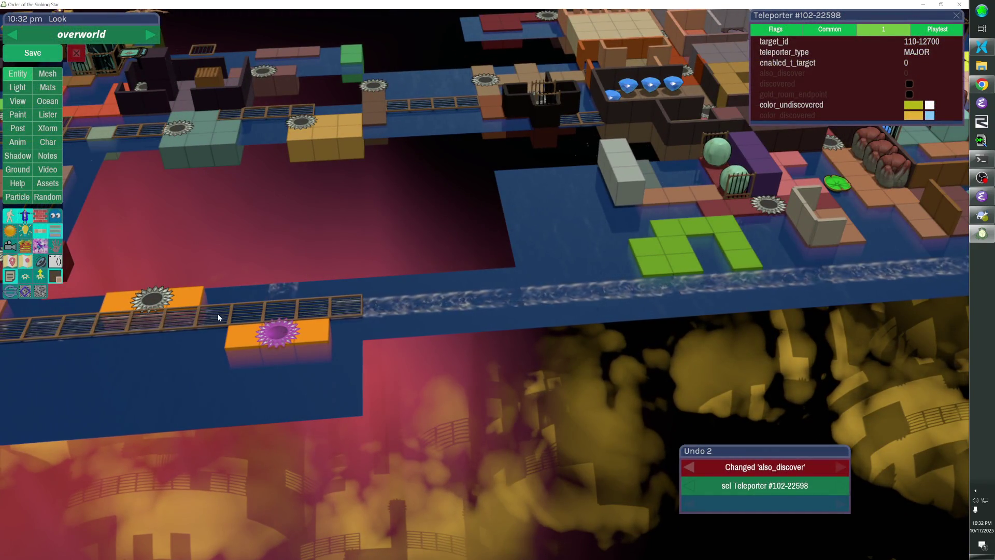
Duplicate the four bridge fences rightward across the gap and delete the extras past its end.
{"action": "mouse_move", "coordinate": [243, 312]}
{"action": "left_mouse_down"}
{"action": "mouse_move", "coordinate": [323, 303]}
{"action": "mouse_move", "coordinate": [352, 312]}
{"action": "left_mouse_up"}
{"action": "key", "text": "Right"}
{"action": "key", "text": "Right"}
{"action": "key", "text": "Right"}
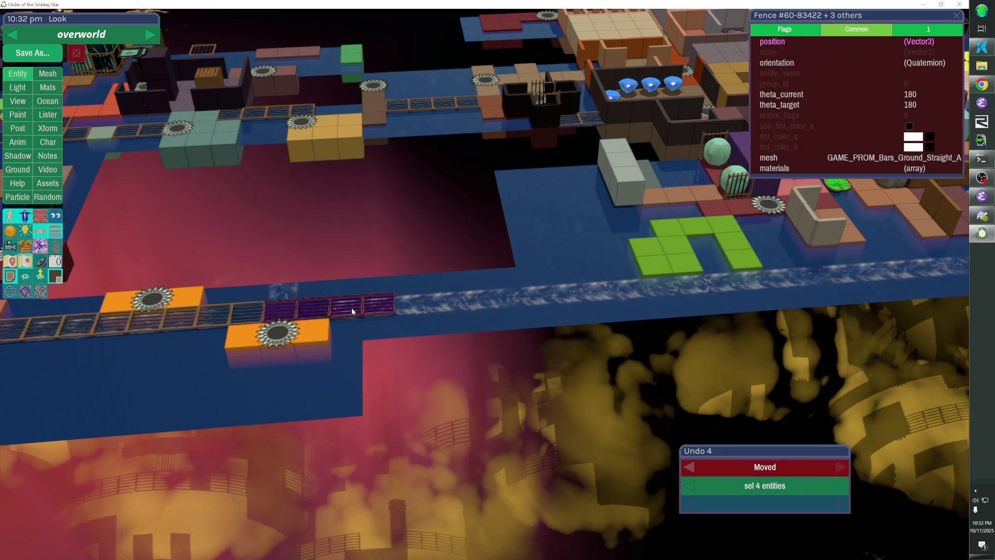
{"action": "key", "text": "Right"}
{"action": "key", "text": "Right"}
{"action": "key", "text": "Right"}
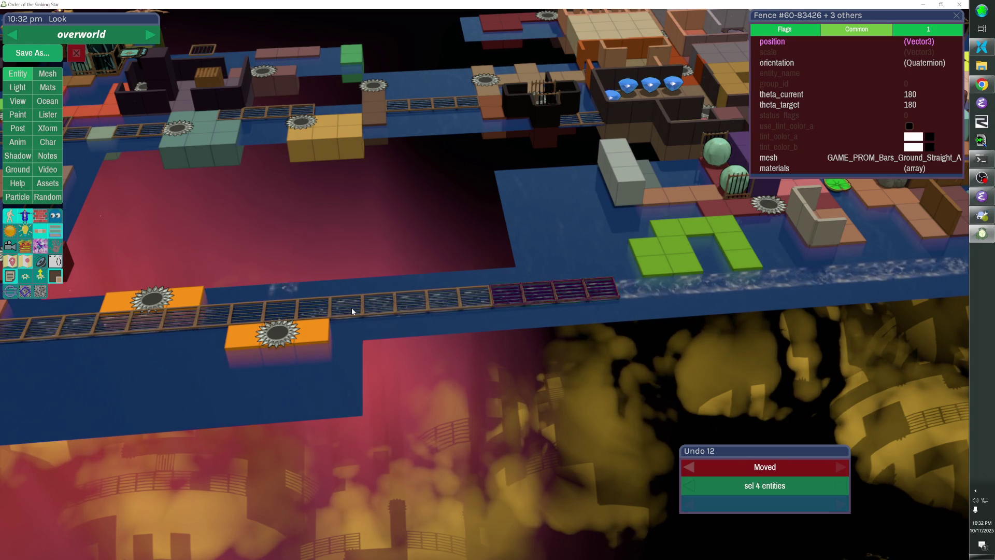
{"action": "left_click", "coordinate": [397, 317]}
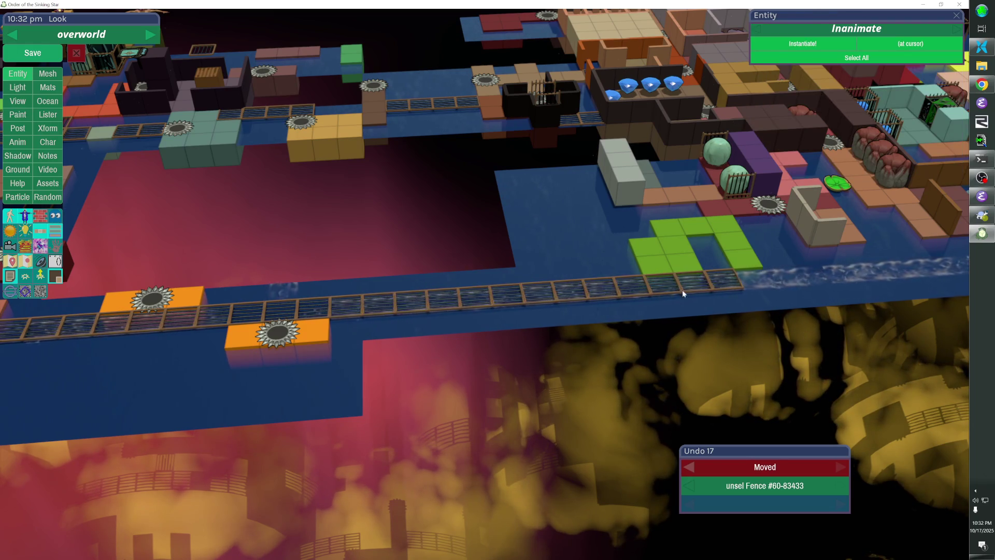
{"action": "left_click_drag", "start_coordinate": [682, 290], "coordinate": [720, 284]}
{"action": "key", "text": "Delete"}
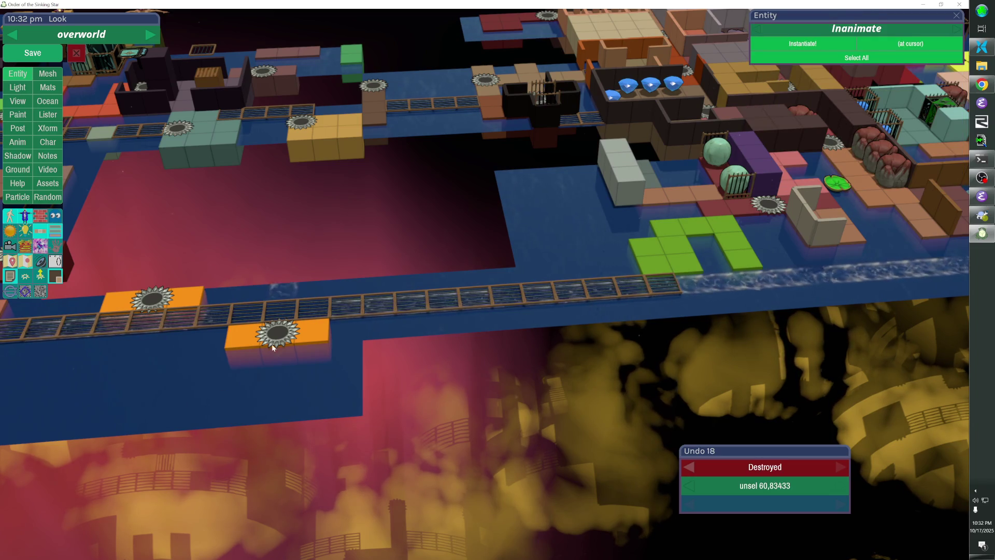
Select the lower orange platform's teleporter together with the bridge fences.
{"action": "left_click", "coordinate": [278, 331]}
{"action": "left_click", "coordinate": [340, 310], "text": "shift"}
{"action": "left_click", "coordinate": [410, 304], "text": "shift"}
{"action": "left_click", "coordinate": [443, 302], "text": "shift"}
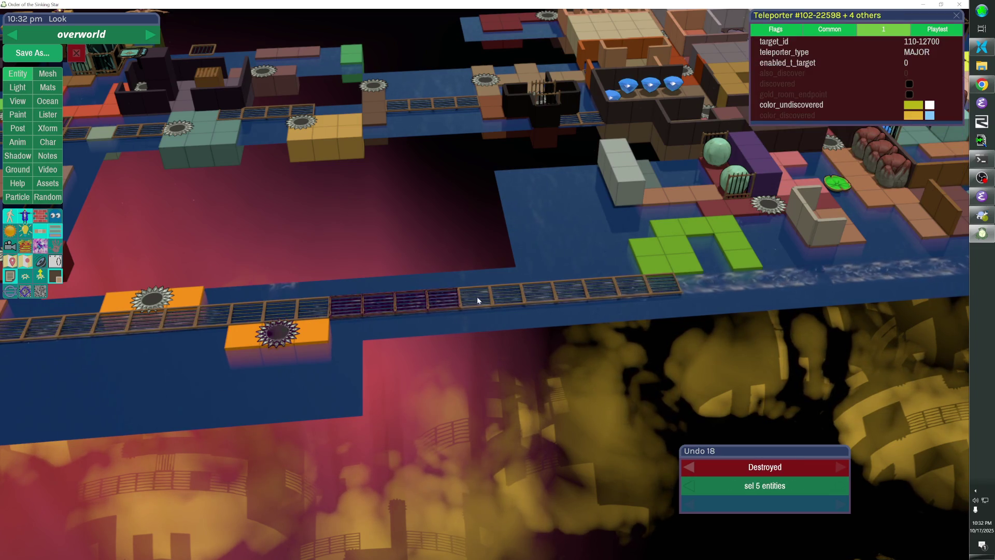
{"action": "left_click", "coordinate": [579, 293], "text": "shift"}
{"action": "left_click", "coordinate": [602, 289], "text": "shift"}
{"action": "left_click", "coordinate": [632, 287], "text": "shift"}
{"action": "left_click", "coordinate": [661, 285], "text": "shift"}
Give the selection the shared group_id FUMidway|102-22599, save the level and playtest.
{"action": "left_click", "coordinate": [829, 29]}
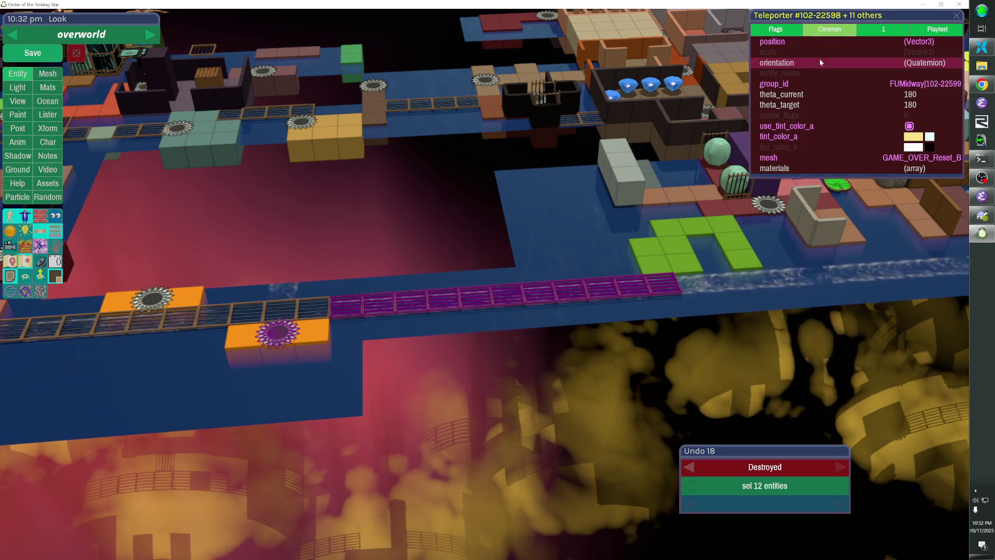
{"action": "left_click", "coordinate": [811, 81]}
{"action": "key", "text": "Return"}
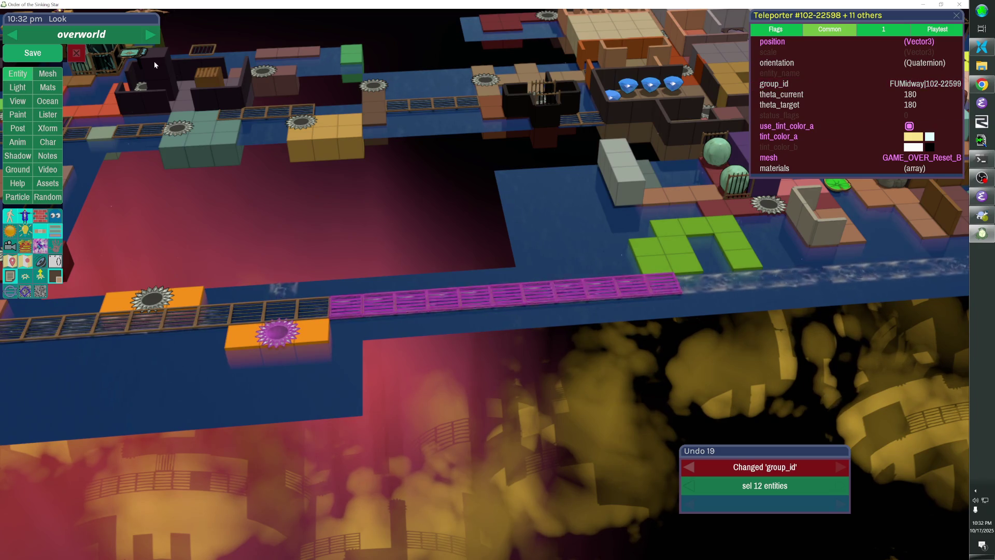
{"action": "left_click", "coordinate": [32, 53]}
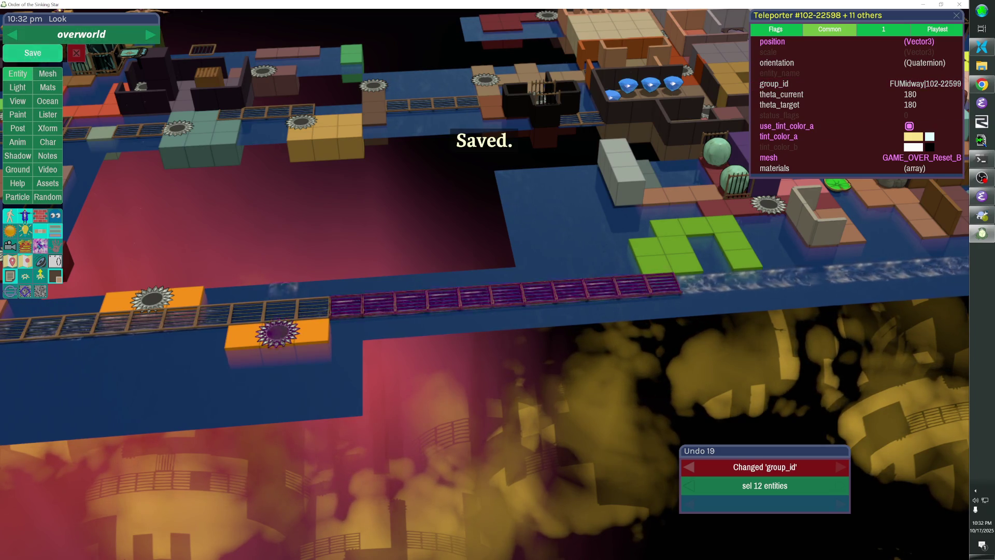
{"action": "key", "text": "Escape"}
{"action": "key", "text": "Left"}
{"action": "key", "text": "Left"}
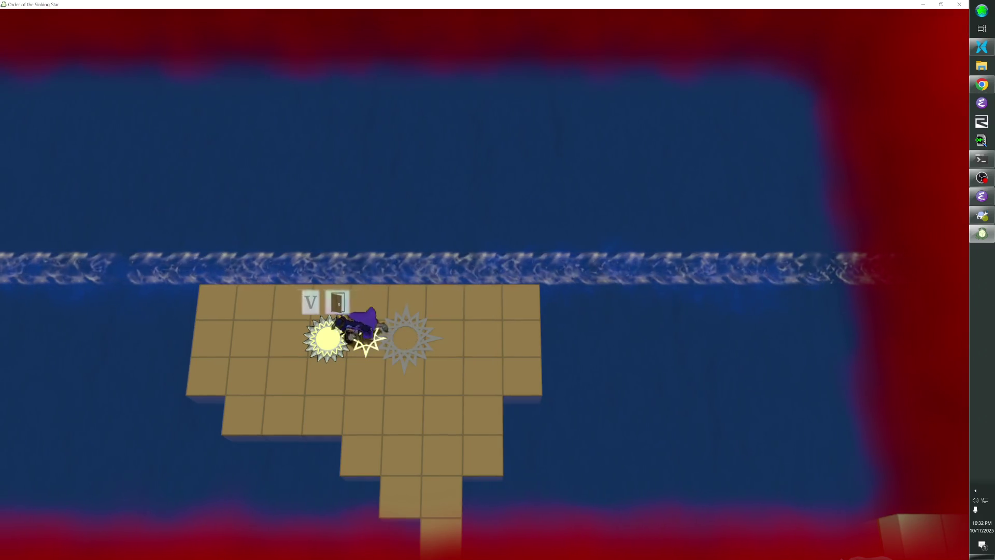
{"action": "key", "text": "z"}
{"action": "key", "text": "z"}
{"action": "key", "text": "z"}
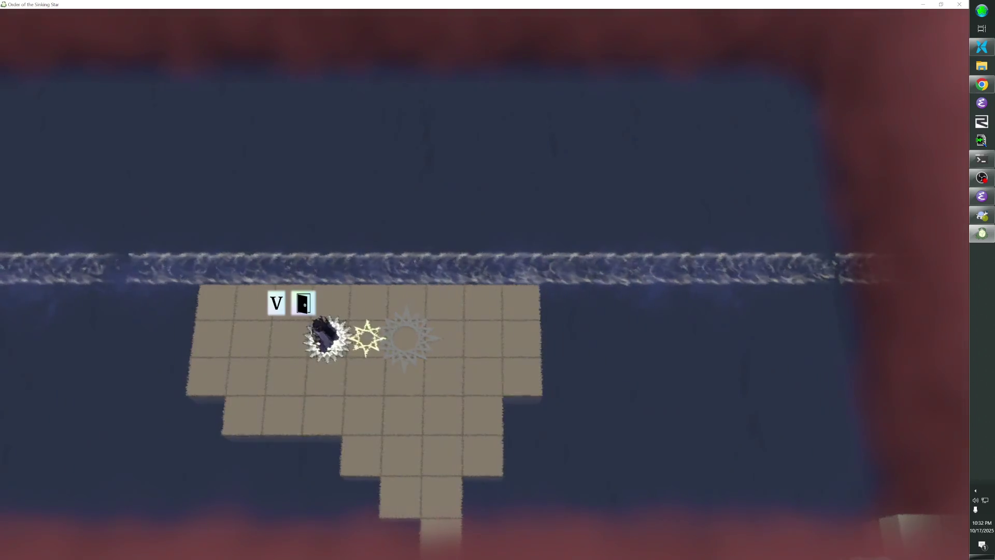
{"action": "key", "text": "Escape"}
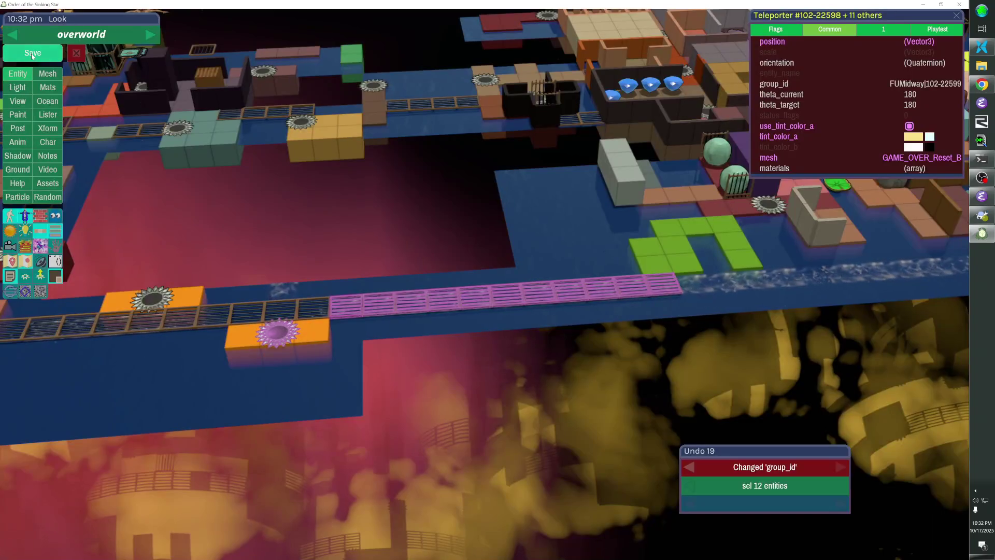
{"action": "left_click", "coordinate": [32, 53]}
{"action": "key", "text": "Up"}
{"action": "key", "text": "Up"}
{"action": "key", "text": "Right"}
{"action": "key", "text": "Right"}
{"action": "key", "text": "Right"}
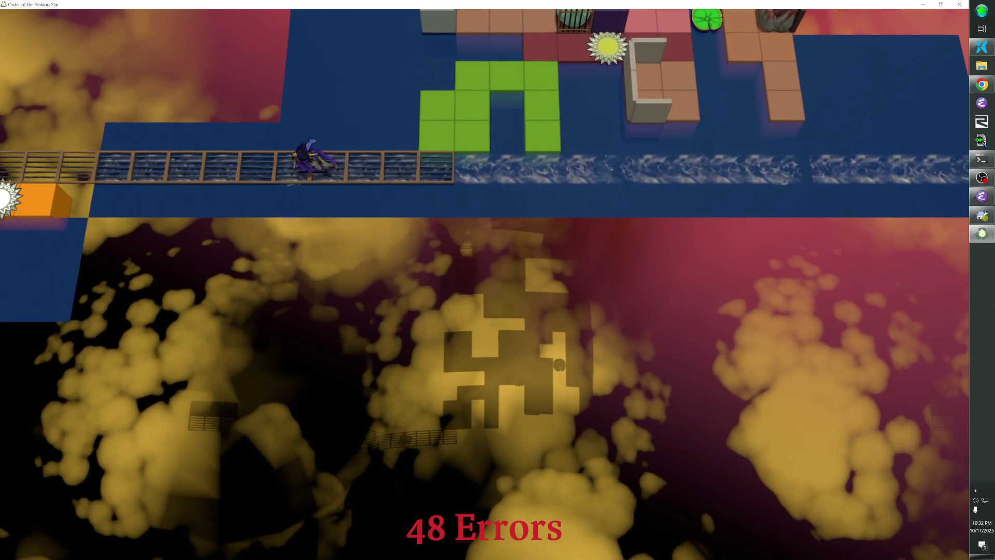
{"action": "key", "text": "r"}
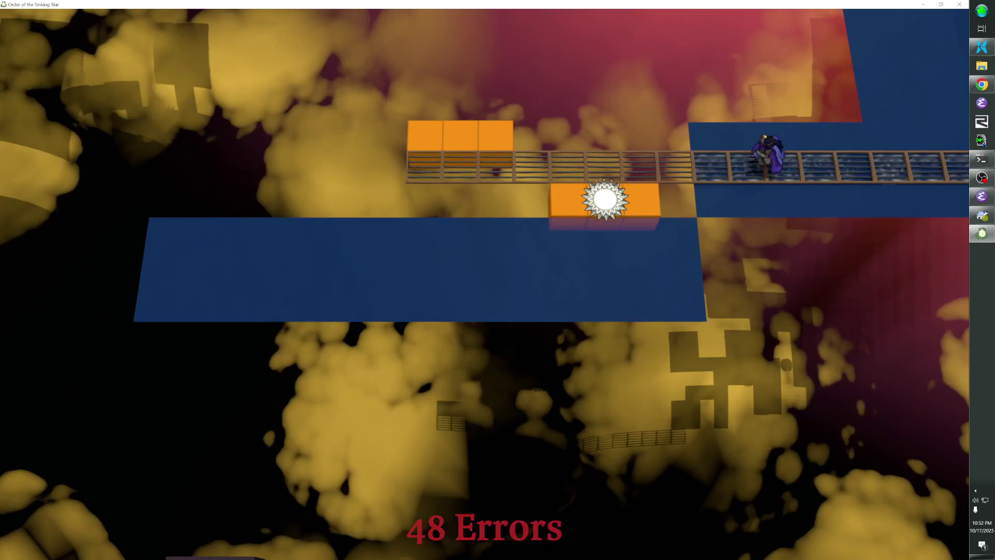
{"action": "key", "text": "Escape"}
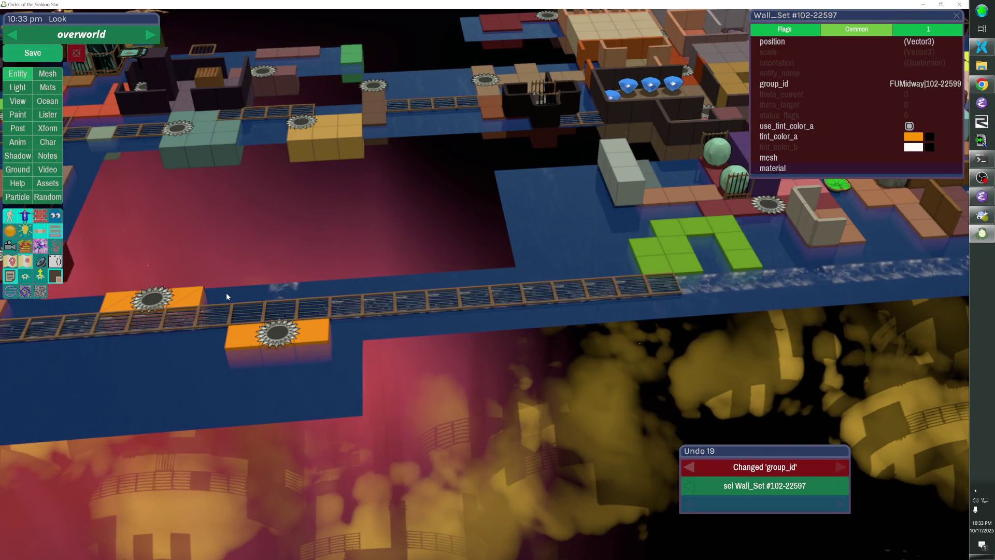
Select both teleporters on the upper orange platform and commit their group id.
{"action": "left_click", "coordinate": [159, 299]}
{"action": "left_click", "coordinate": [157, 300], "text": "shift"}
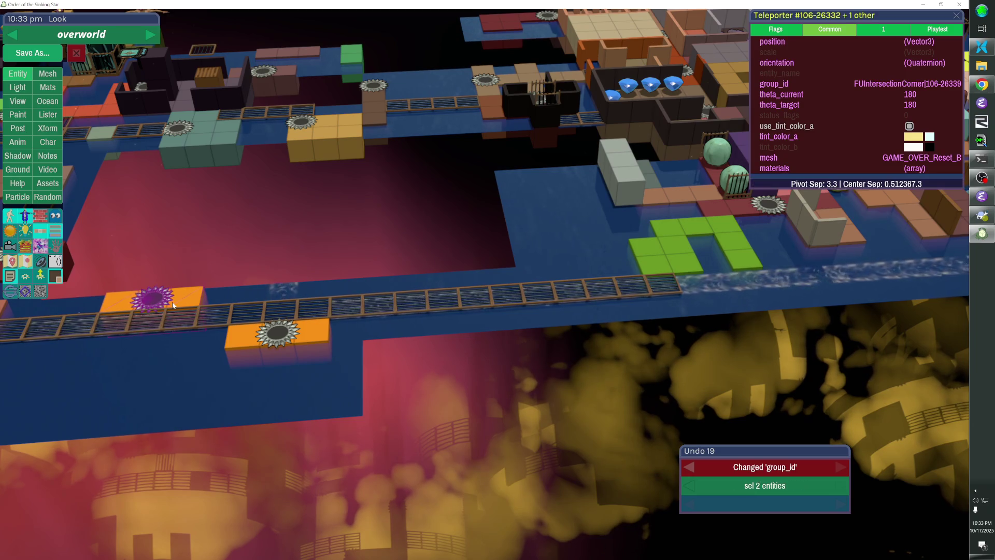
{"action": "key", "text": "Return"}
{"action": "left_click", "coordinate": [770, 110]}
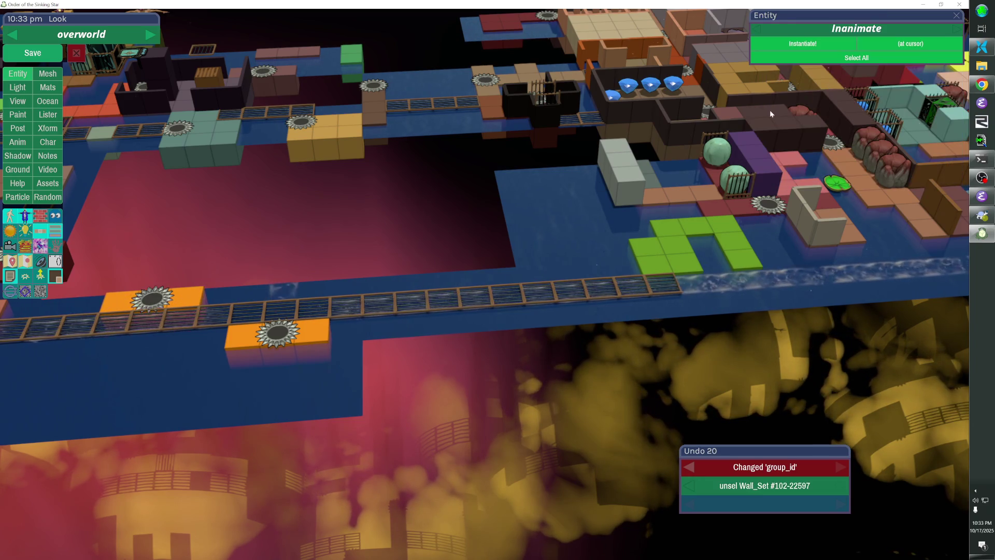
Select the fence beside the upper platform, the bridge fences and the upper teleporter for group editing.
{"action": "left_click", "coordinate": [220, 310]}
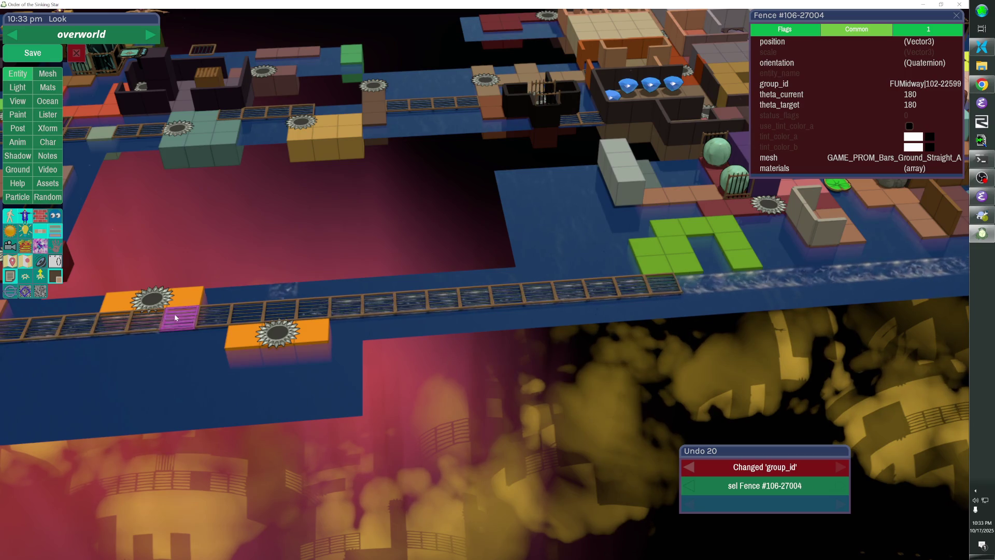
{"action": "left_click_drag", "start_coordinate": [148, 321], "coordinate": [21, 326]}
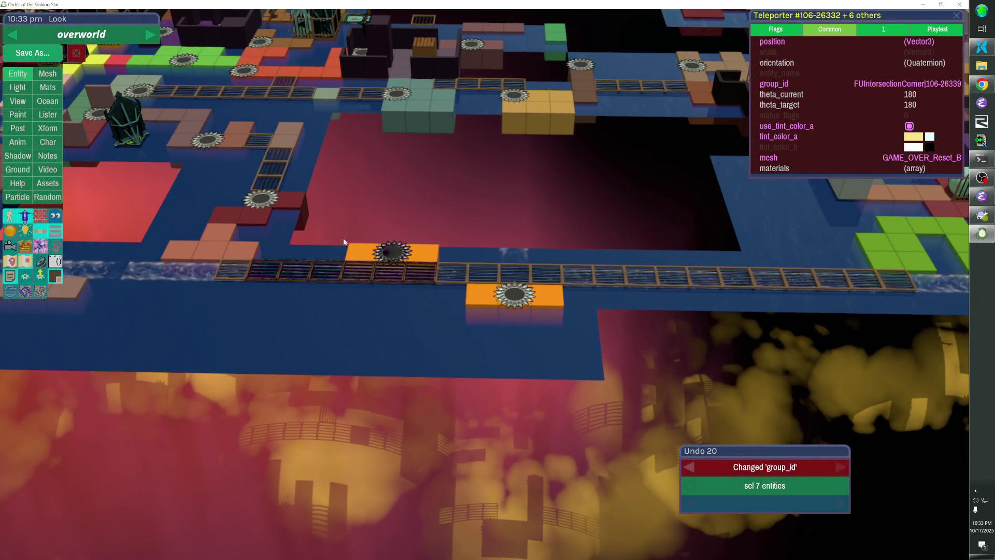
{"action": "left_click", "coordinate": [393, 252], "text": "shift"}
{"action": "left_click", "coordinate": [774, 85]}
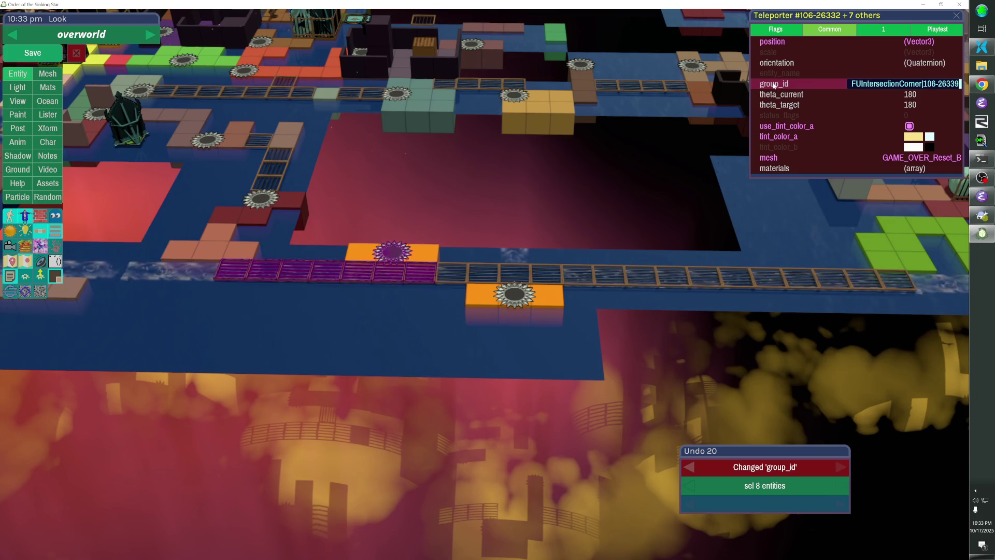
Select the pink and dark red wall blocks and the teleporter on them, viewed up close.
{"action": "left_click", "coordinate": [245, 255]}
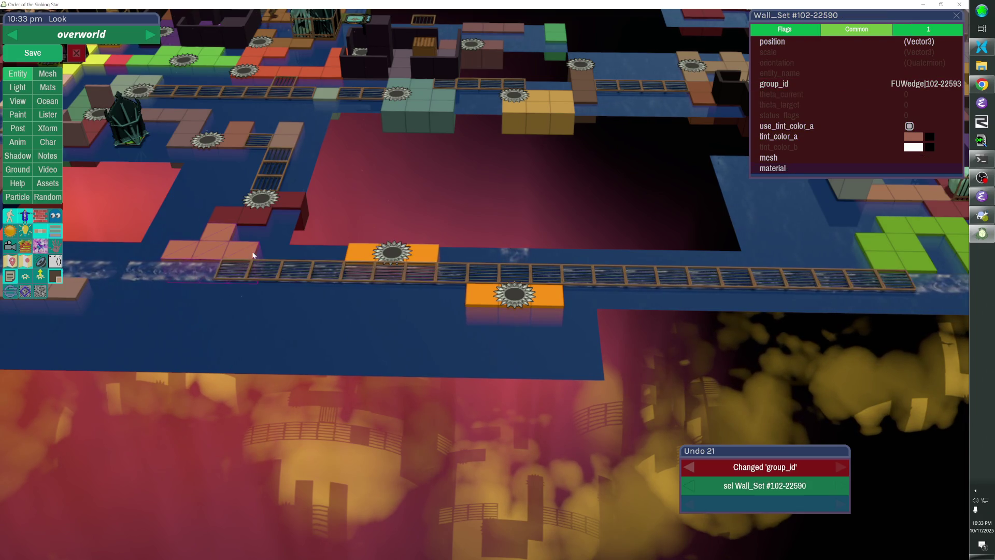
{"action": "left_click", "coordinate": [247, 220]}
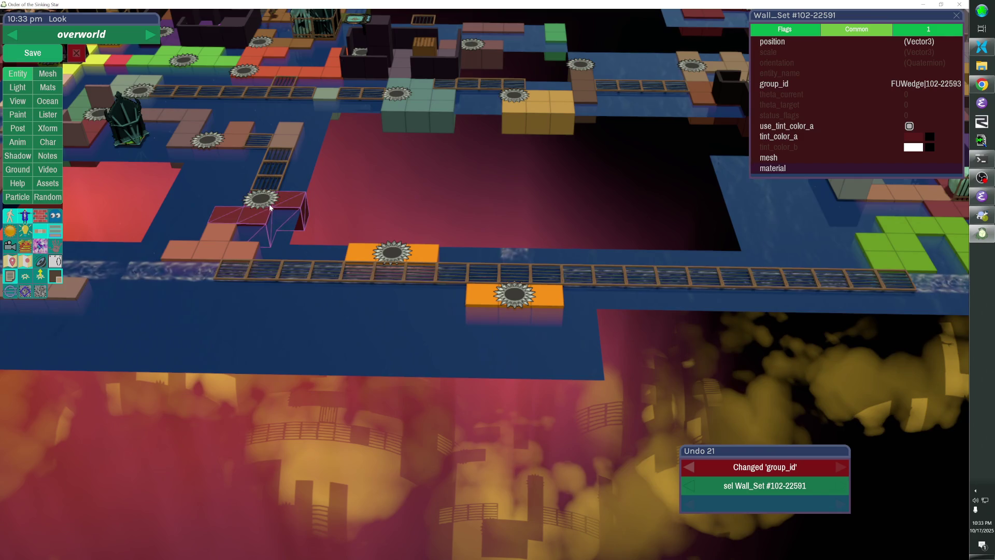
{"action": "left_click", "coordinate": [265, 202]}
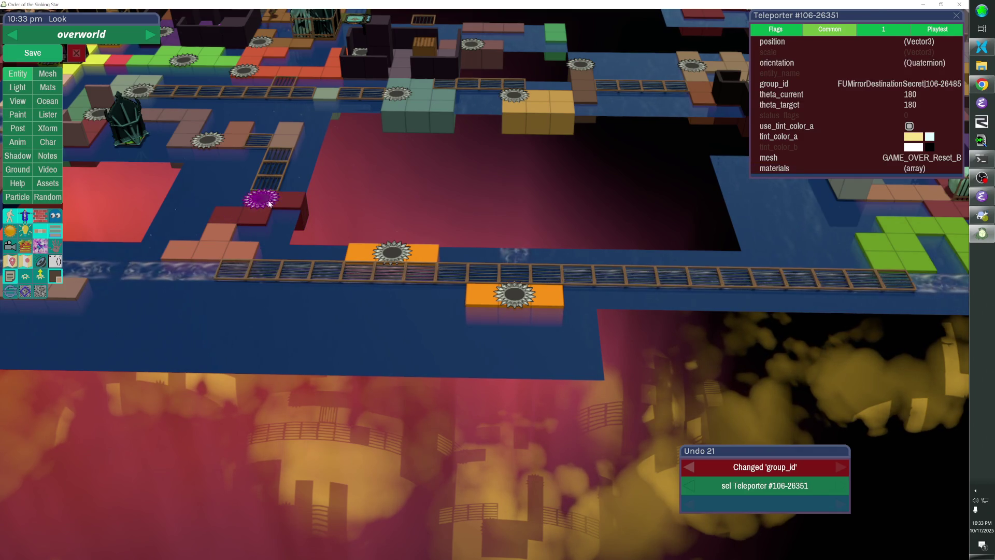
{"action": "double_click", "coordinate": [227, 251]}
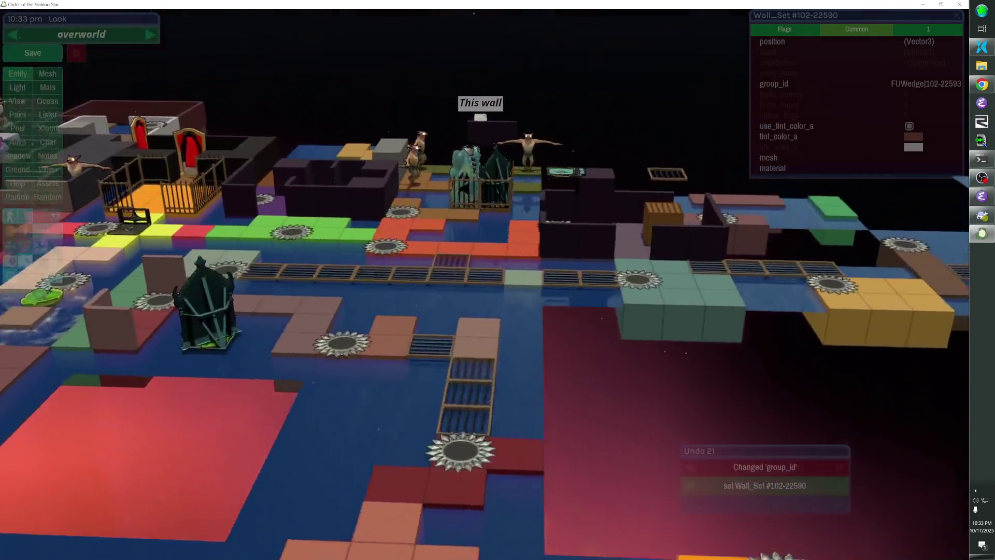
{"action": "scroll", "coordinate": [263, 334], "scroll_direction": "down", "scroll_amount": 5}
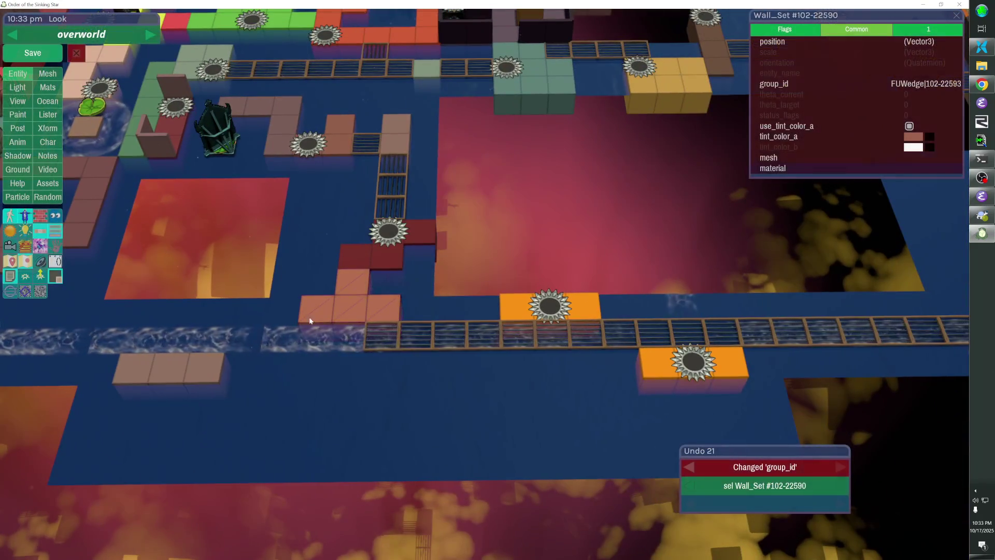
{"action": "left_click", "coordinate": [205, 371]}
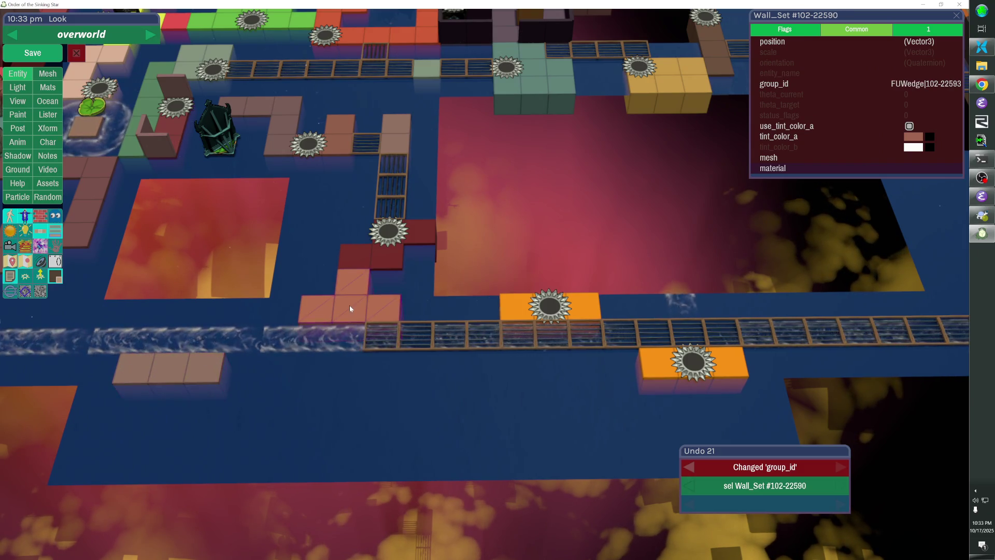
{"action": "left_click", "coordinate": [391, 261]}
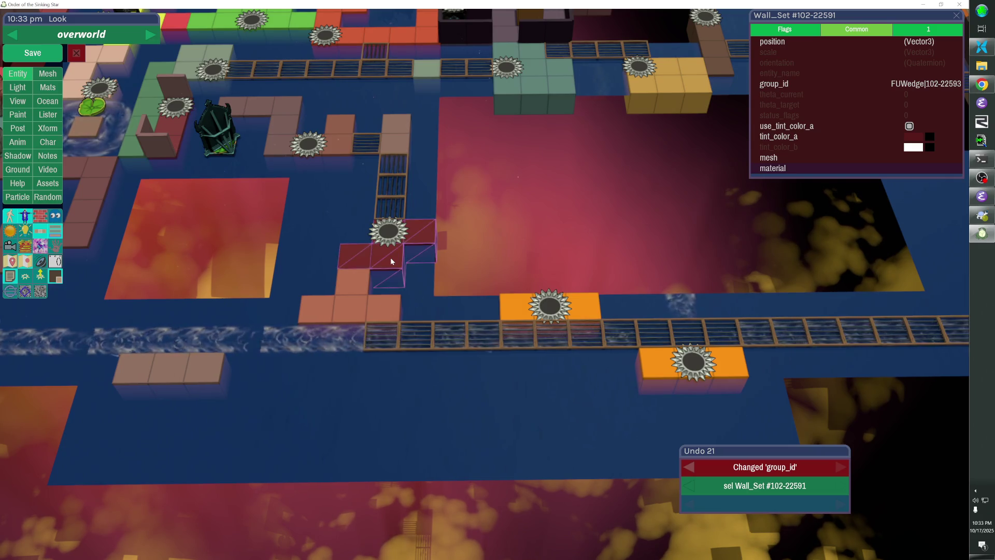
{"action": "left_click", "coordinate": [389, 233]}
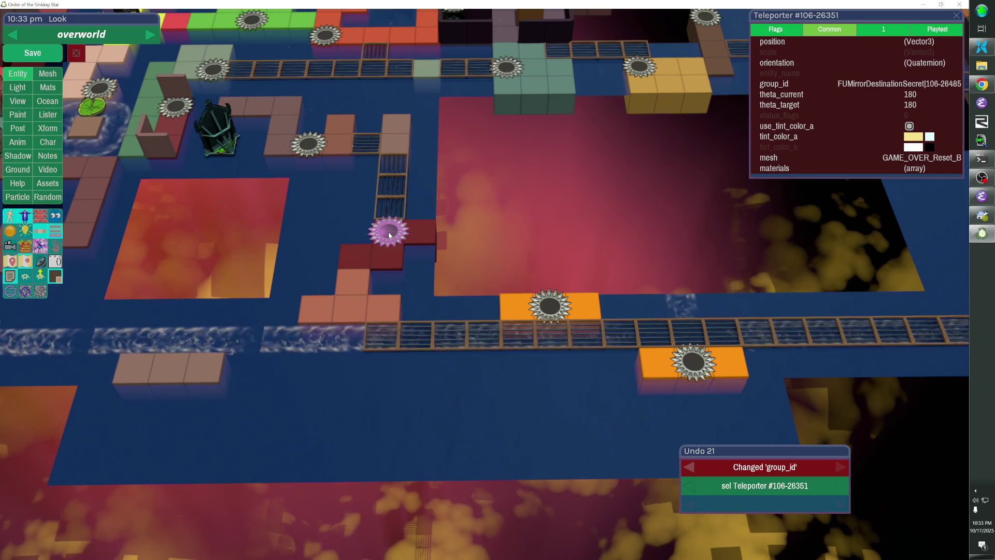
Give the sawblade teleporters group_id FUMirrorDestinationSecret|106-26485, then open the fast travel overview.
{"action": "left_click", "coordinate": [310, 144]}
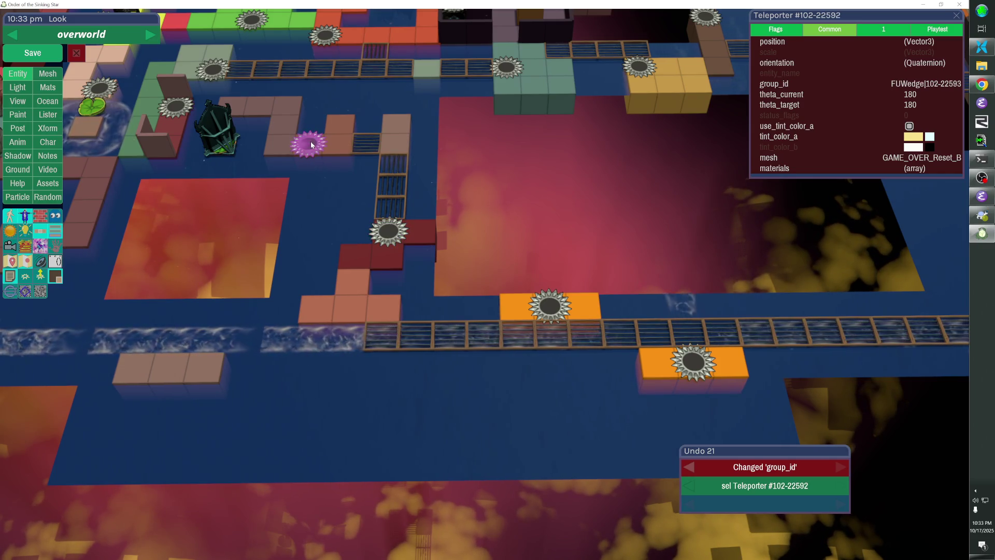
{"action": "left_click", "coordinate": [389, 254], "text": "shift"}
{"action": "left_click", "coordinate": [358, 283], "text": "shift"}
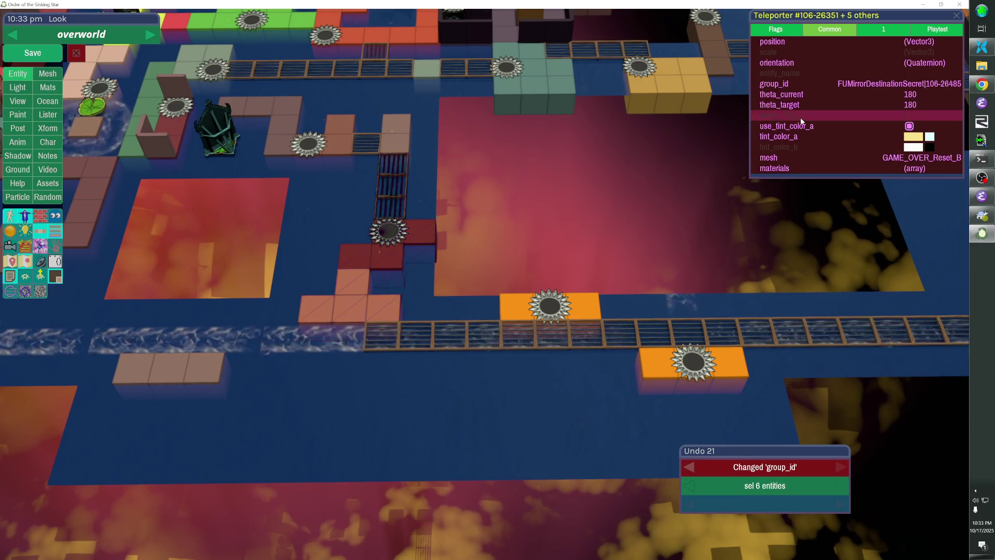
{"action": "left_click", "coordinate": [900, 83]}
{"action": "key", "text": "Return"}
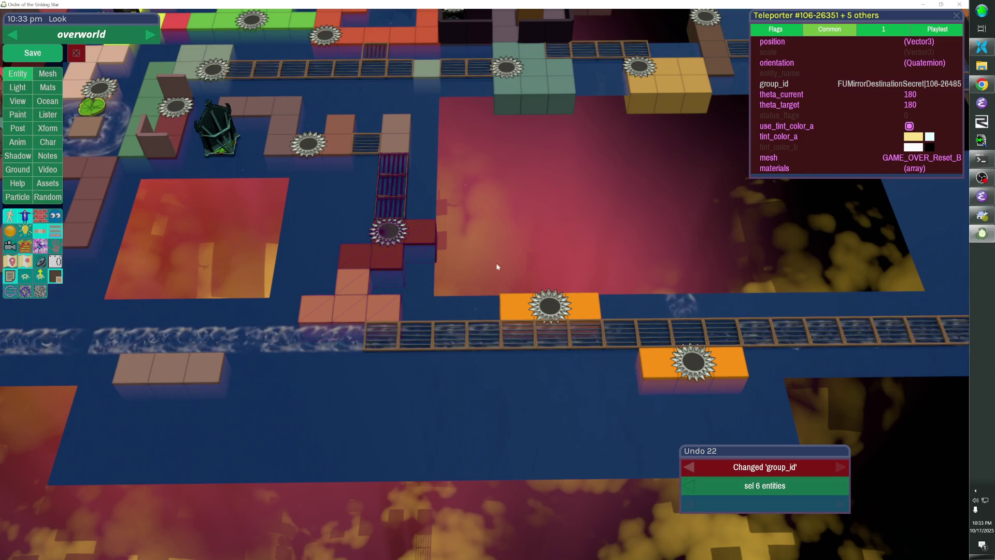
{"action": "left_click", "coordinate": [310, 146]}
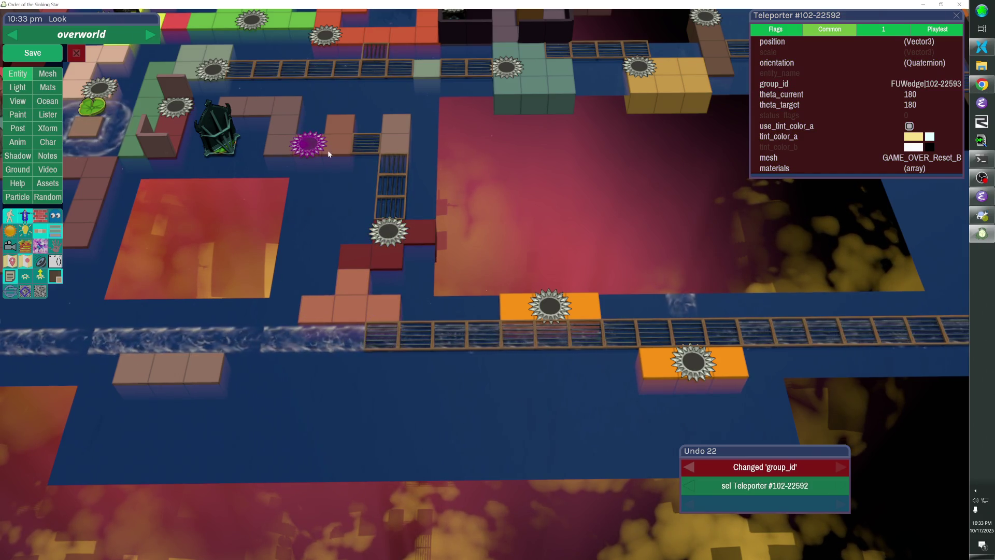
{"action": "key", "text": "Tab"}
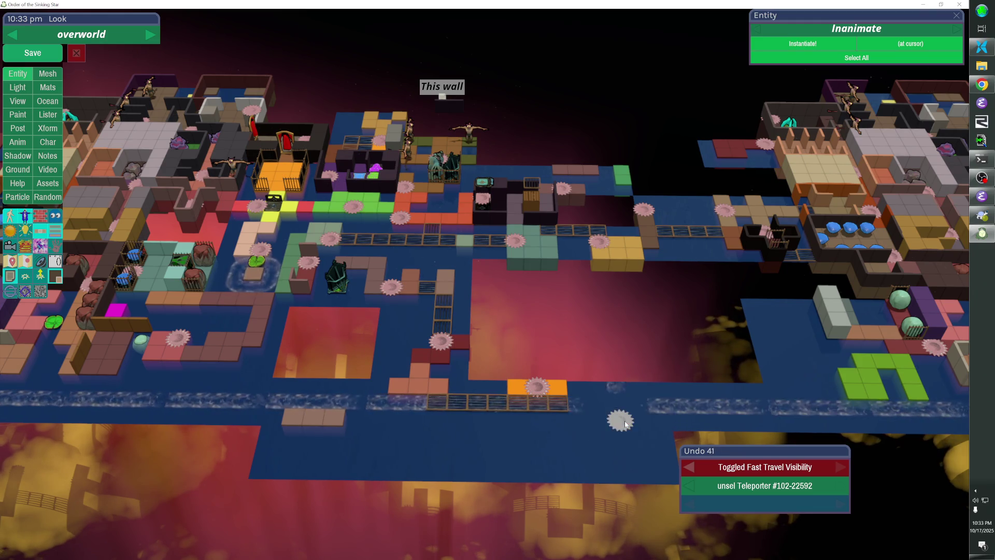
Delete the extra ocean tiles beside the fence bridge using the Ocean tools.
{"action": "left_click", "coordinate": [621, 388]}
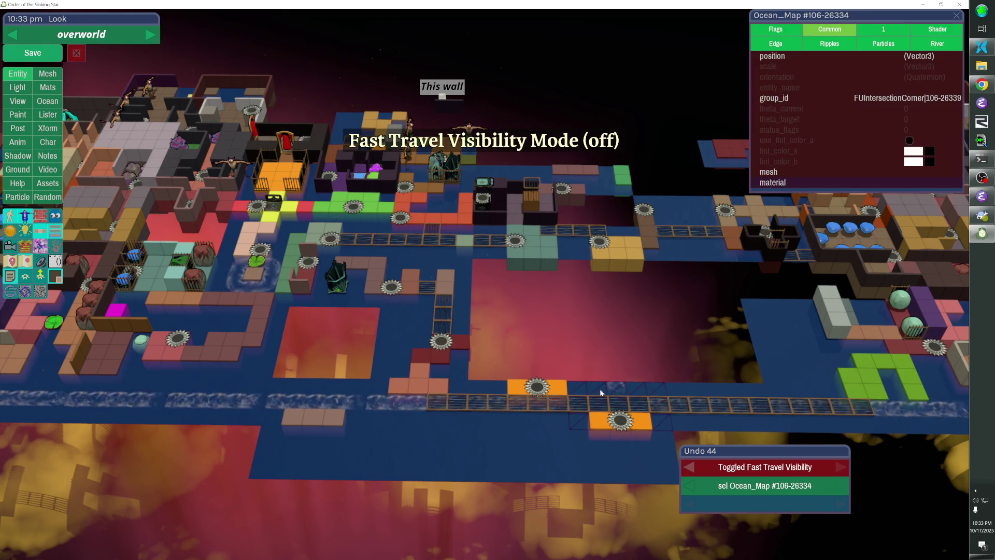
{"action": "left_click", "coordinate": [50, 112]}
{"action": "left_click", "coordinate": [52, 103]}
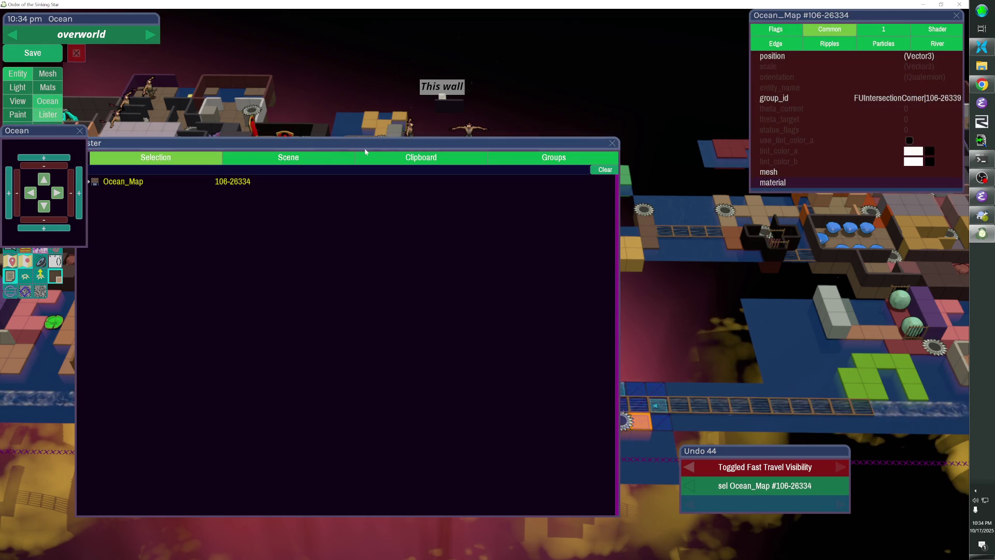
{"action": "left_click", "coordinate": [613, 144]}
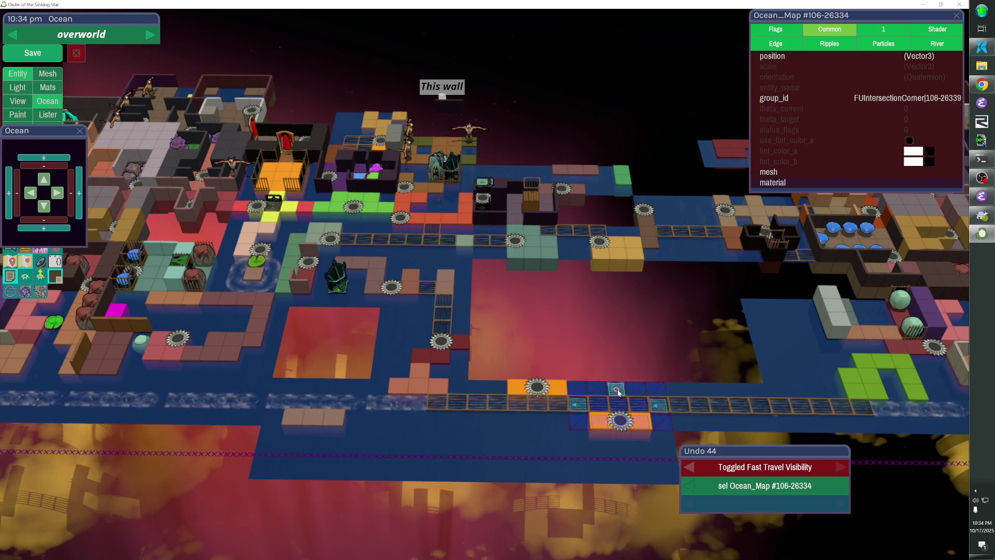
{"action": "key", "text": "Delete"}
{"action": "left_click", "coordinate": [79, 131]}
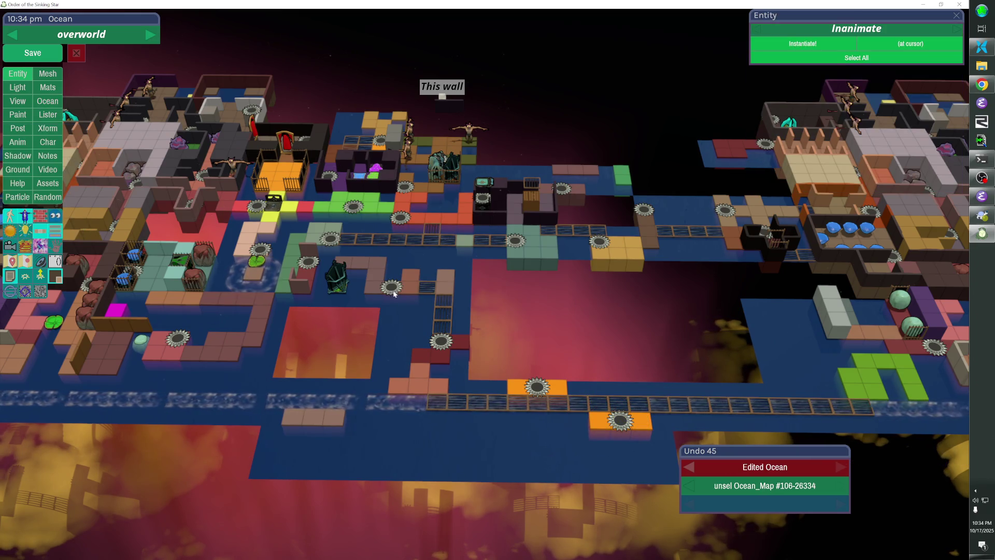
Turn on fast travel visibility and preview the orange pad teleporter's area.
{"action": "key", "text": "f"}
{"action": "left_click", "coordinate": [623, 423]}
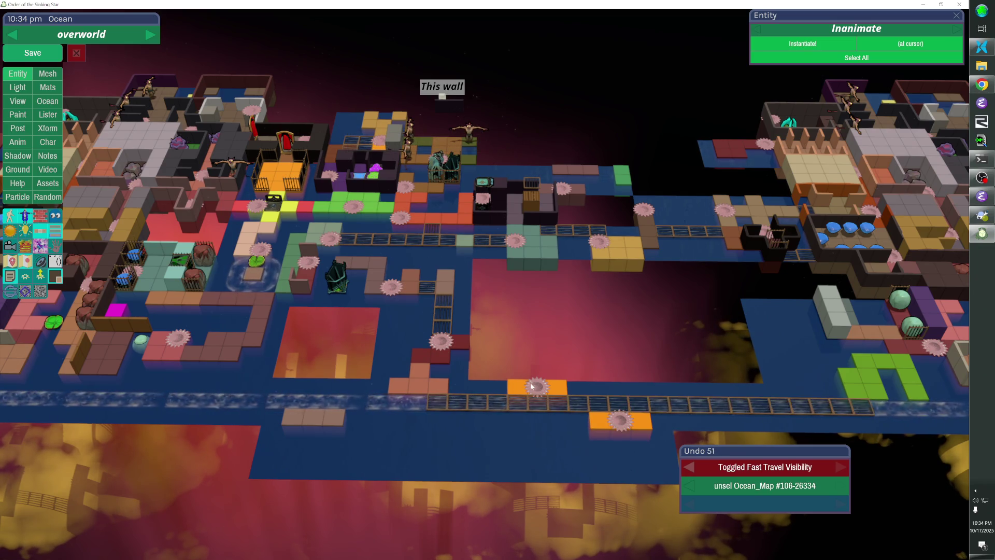
{"action": "left_click", "coordinate": [449, 344]}
Preview the fast travel areas of the teleporters across the overworld one by one.
{"action": "left_click", "coordinate": [449, 344]}
{"action": "left_click", "coordinate": [391, 285]}
{"action": "left_click", "coordinate": [392, 285]}
{"action": "left_click", "coordinate": [392, 285]}
{"action": "left_click", "coordinate": [392, 285]}
{"action": "left_click", "coordinate": [301, 262]}
{"action": "left_click", "coordinate": [301, 262]}
{"action": "left_click", "coordinate": [329, 245]}
{"action": "left_click", "coordinate": [329, 245]}
{"action": "left_click", "coordinate": [398, 222]}
{"action": "left_click", "coordinate": [398, 222]}
{"action": "left_click", "coordinate": [517, 242]}
{"action": "left_click", "coordinate": [517, 242]}
{"action": "left_click", "coordinate": [601, 243]}
{"action": "left_click", "coordinate": [601, 244]}
{"action": "left_click", "coordinate": [647, 213]}
{"action": "left_click", "coordinate": [647, 214]}
{"action": "left_click", "coordinate": [567, 193]}
{"action": "left_click", "coordinate": [567, 193]}
{"action": "left_click", "coordinate": [475, 203]}
{"action": "left_click", "coordinate": [475, 203]}
{"action": "left_click", "coordinate": [402, 203]}
{"action": "left_click", "coordinate": [401, 203]}
Check fast travel visibility of the cage, purple room, sawblade surroundings and lily pad.
{"action": "left_click", "coordinate": [439, 169]}
{"action": "left_click", "coordinate": [440, 169]}
{"action": "left_click", "coordinate": [446, 161]}
{"action": "left_click", "coordinate": [445, 161]}
{"action": "left_click", "coordinate": [342, 169]}
{"action": "left_click", "coordinate": [342, 169]}
{"action": "left_click", "coordinate": [342, 169]}
{"action": "left_click", "coordinate": [342, 169]}
{"action": "left_click", "coordinate": [345, 216]}
{"action": "left_click", "coordinate": [345, 214]}
{"action": "left_click", "coordinate": [331, 238]}
{"action": "left_click", "coordinate": [330, 239]}
{"action": "left_click", "coordinate": [307, 266]}
{"action": "left_click", "coordinate": [308, 266]}
{"action": "left_click", "coordinate": [256, 261]}
{"action": "left_click", "coordinate": [256, 261]}
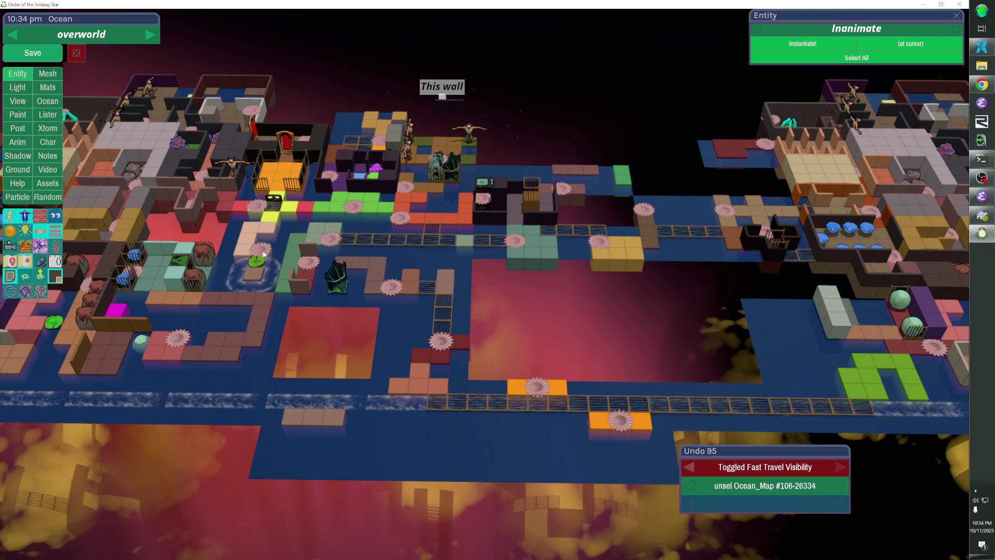
{"action": "left_click", "coordinate": [311, 263]}
{"action": "left_click", "coordinate": [314, 263]}
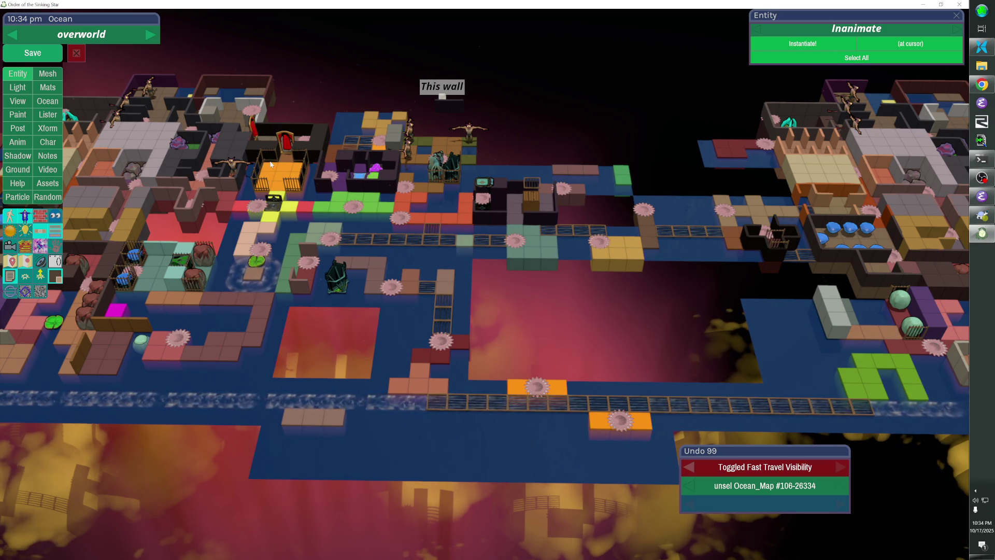
Move the left sawblade teleporter up onto the red floor beside the dark-walled rooms.
{"action": "left_click", "coordinate": [171, 345]}
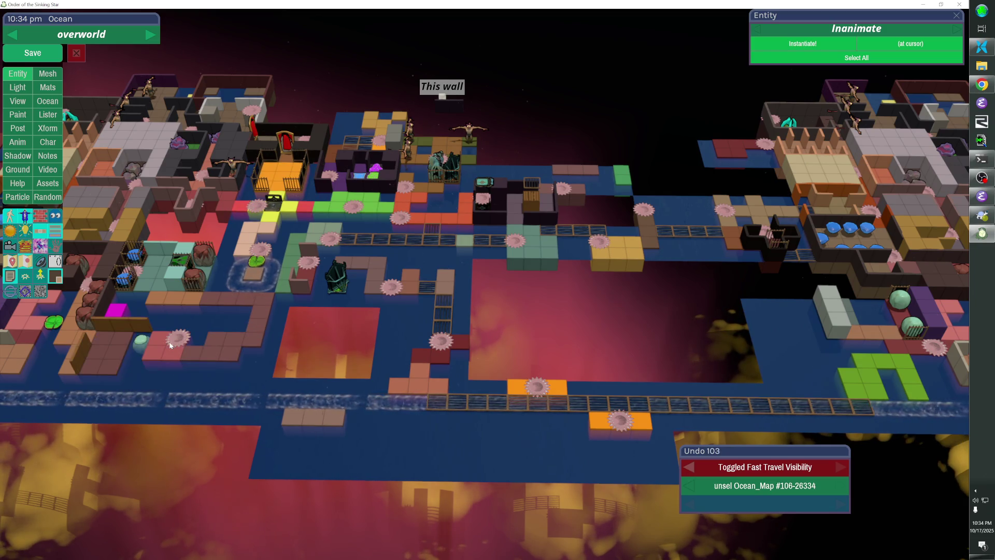
{"action": "key", "text": "f"}
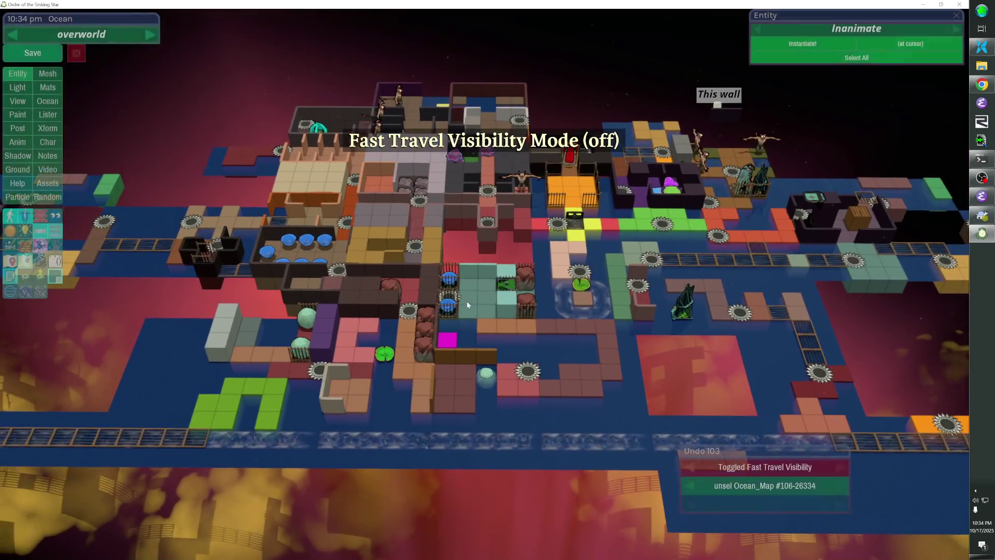
{"action": "key", "text": "f"}
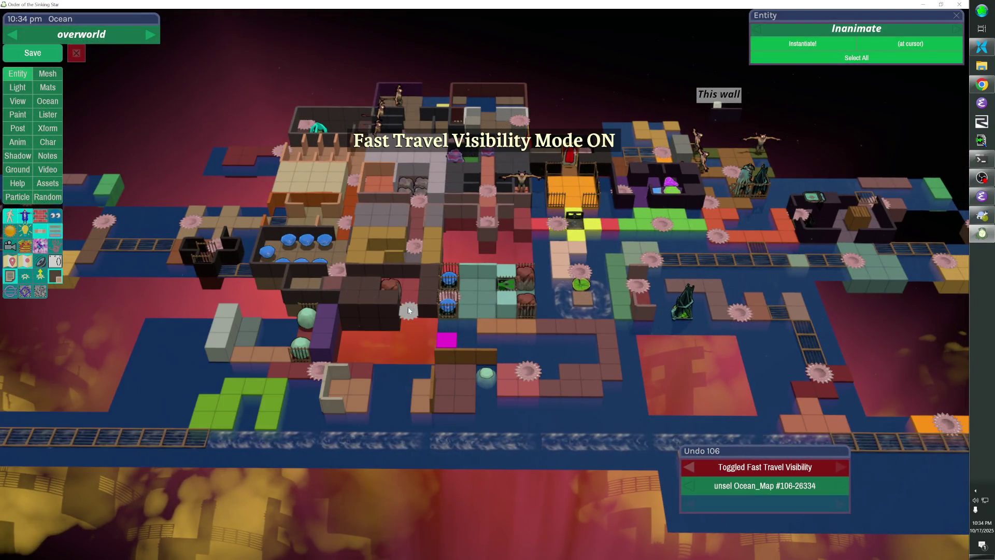
{"action": "left_click", "coordinate": [456, 297]}
{"action": "left_click_drag", "start_coordinate": [455, 297], "coordinate": [420, 249]}
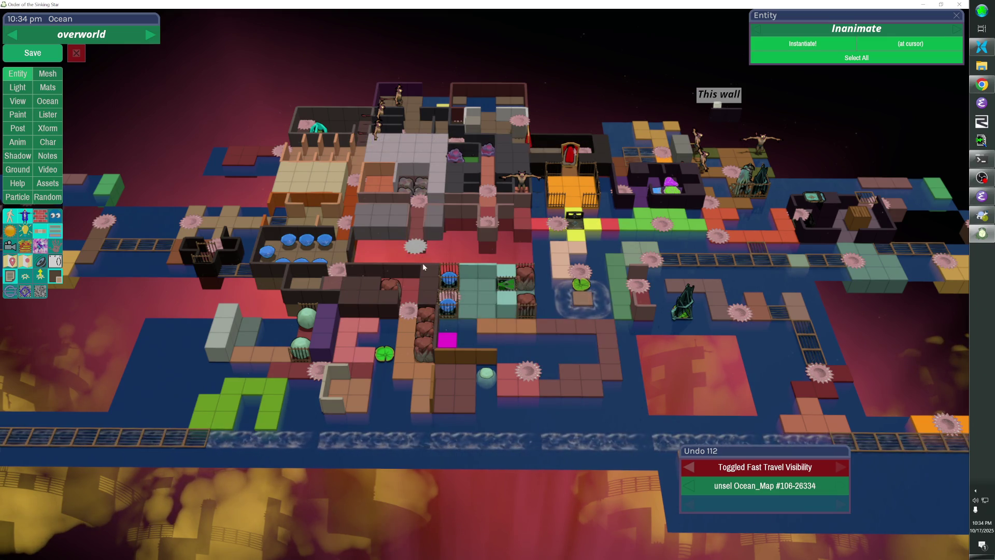
{"action": "key", "text": "f"}
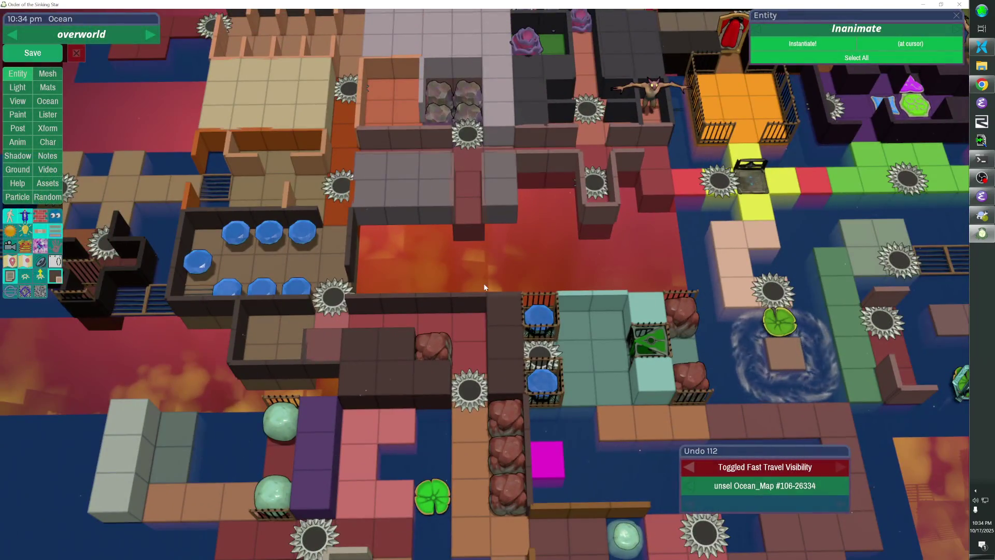
Check fast travel visibility of the rooms, including the tan, grey, red and orange rooms.
{"action": "key", "text": "f"}
{"action": "left_click", "coordinate": [344, 288]}
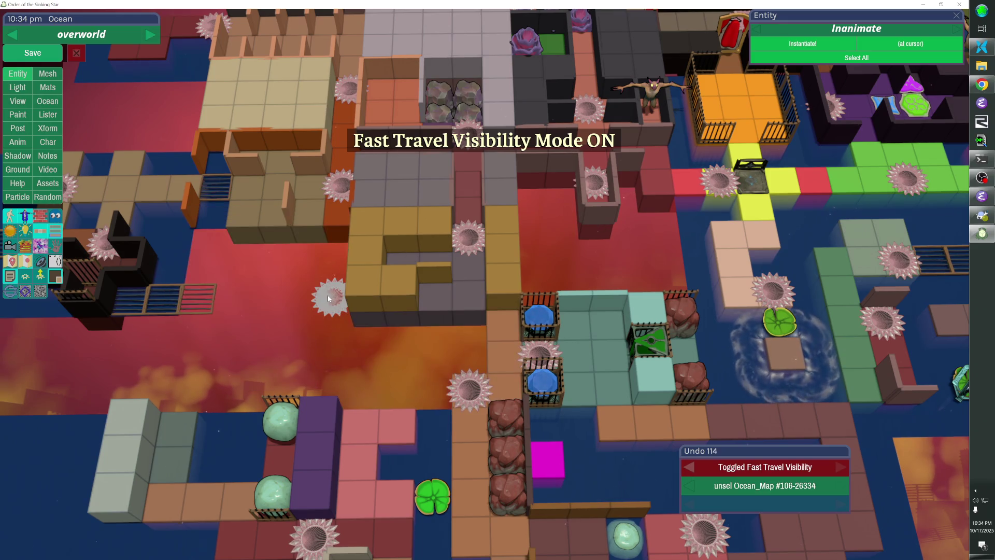
{"action": "left_click", "coordinate": [344, 289]}
{"action": "left_click", "coordinate": [345, 196]}
{"action": "left_click", "coordinate": [345, 196]}
{"action": "left_click", "coordinate": [343, 85]}
{"action": "left_click", "coordinate": [343, 85]}
{"action": "left_click", "coordinate": [519, 111]}
{"action": "left_click", "coordinate": [545, 117]}
{"action": "left_click", "coordinate": [544, 117]}
{"action": "left_click", "coordinate": [545, 117]}
{"action": "left_click", "coordinate": [673, 181]}
{"action": "left_click", "coordinate": [673, 181]}
{"action": "left_click", "coordinate": [674, 181]}
{"action": "left_click", "coordinate": [673, 180]}
Compare the map with fast travel visibility mode on and off, then save the level.
{"action": "key", "text": "f"}
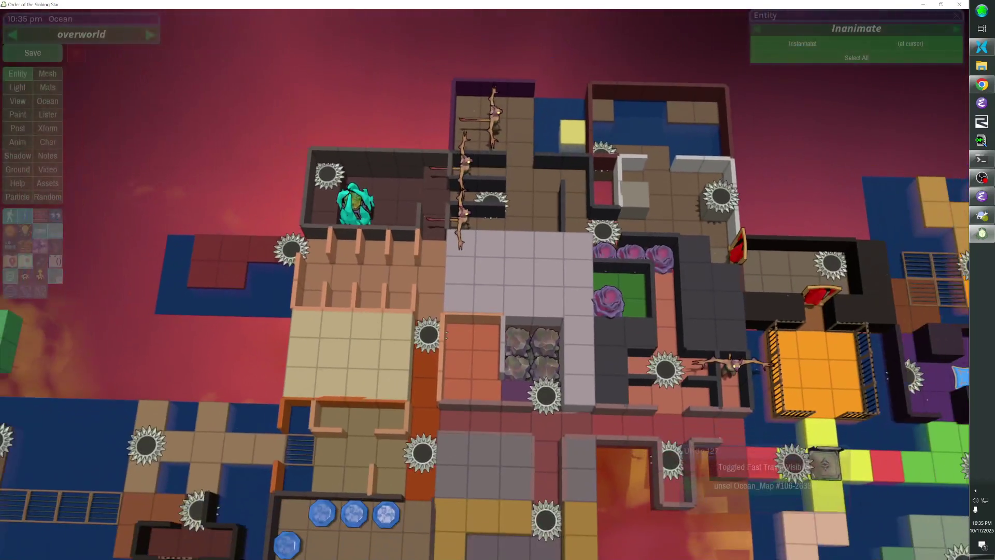
{"action": "key", "text": "f"}
{"action": "key", "text": "f"}
{"action": "key", "text": "f"}
{"action": "key", "text": "f"}
{"action": "key", "text": "f"}
{"action": "key", "text": "f"}
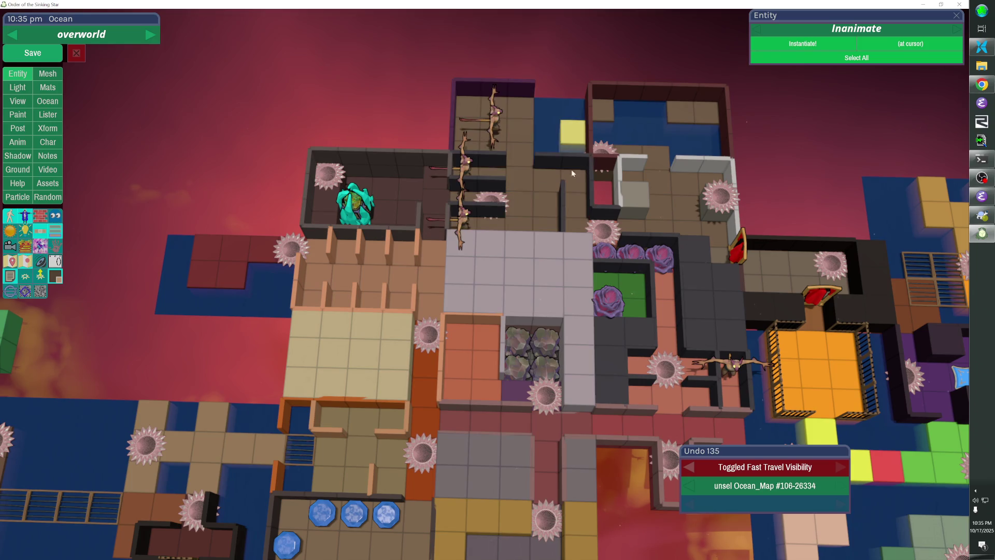
{"action": "key", "text": "f"}
{"action": "key", "text": "f"}
{"action": "key", "text": "f"}
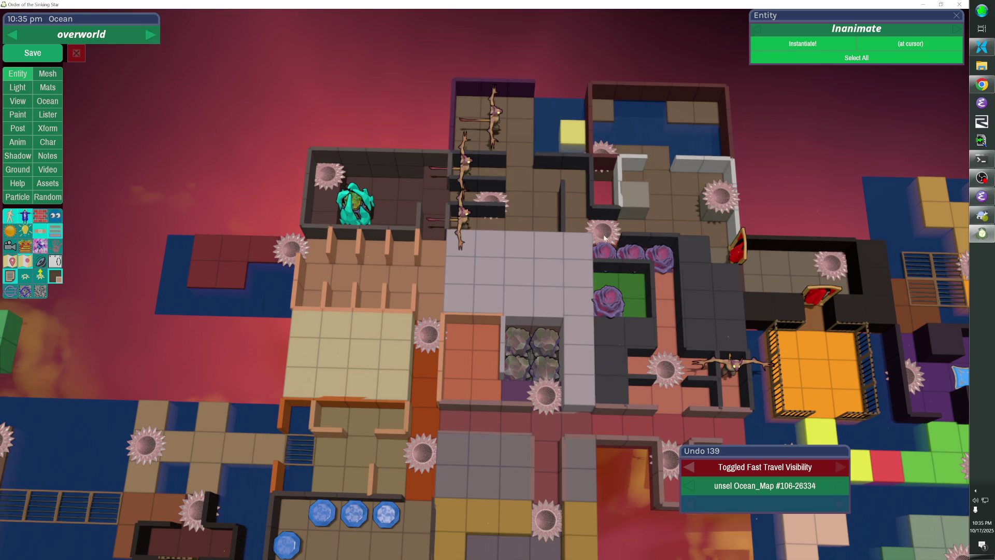
{"action": "key", "text": "f"}
{"action": "key", "text": "f"}
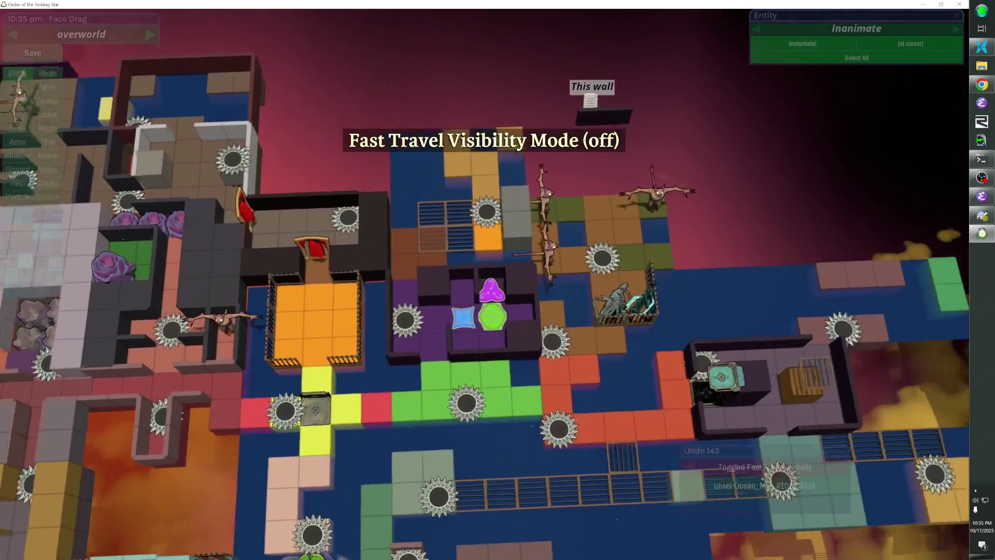
{"action": "key", "text": "f"}
{"action": "key", "text": "f"}
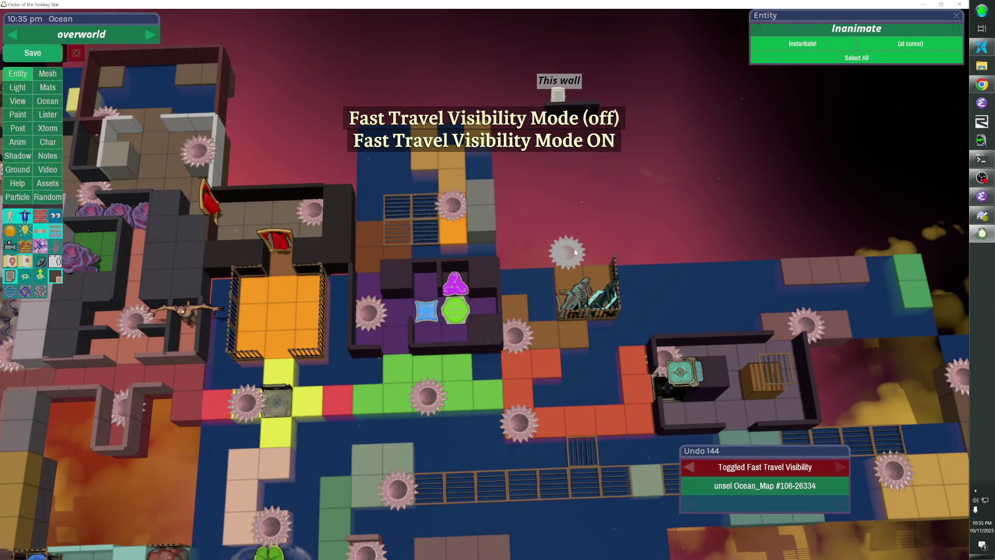
{"action": "key", "text": "f"}
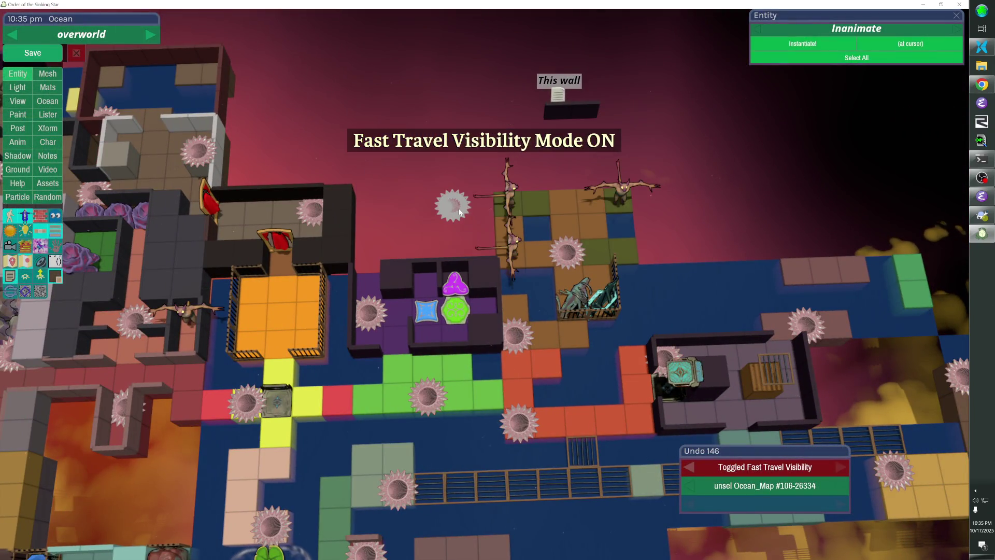
{"action": "key", "text": "f"}
{"action": "key", "text": "f"}
{"action": "key", "text": "f"}
{"action": "key", "text": "f"}
{"action": "key", "text": "f"}
{"action": "key", "text": "f"}
{"action": "key", "text": "f"}
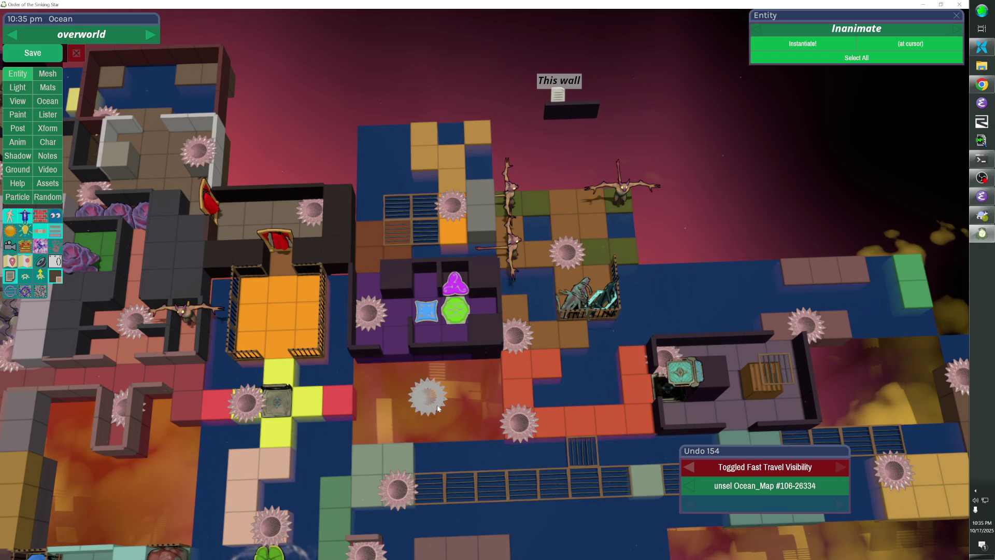
{"action": "key", "text": "f"}
{"action": "key", "text": "f"}
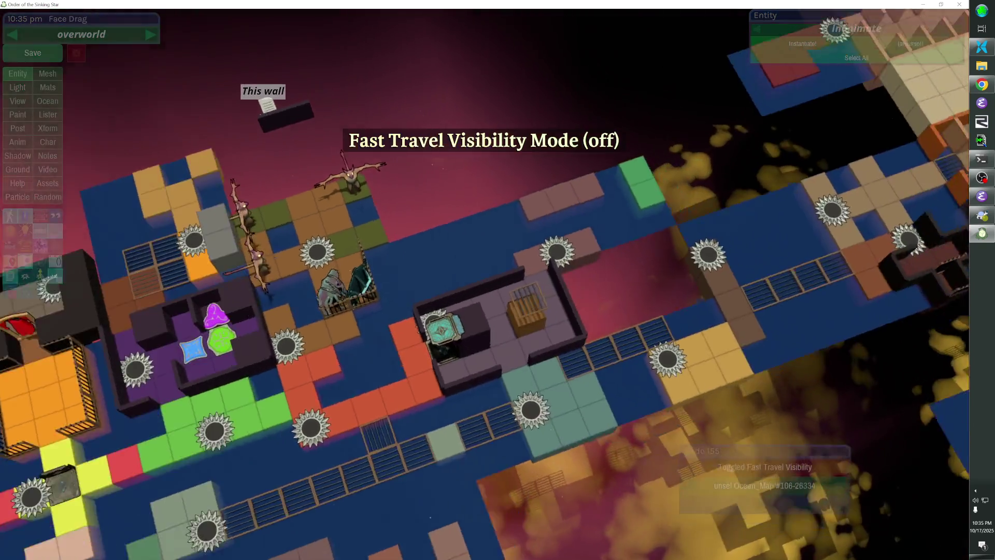
{"action": "key", "text": "f"}
{"action": "key", "text": "f"}
{"action": "key", "text": "f"}
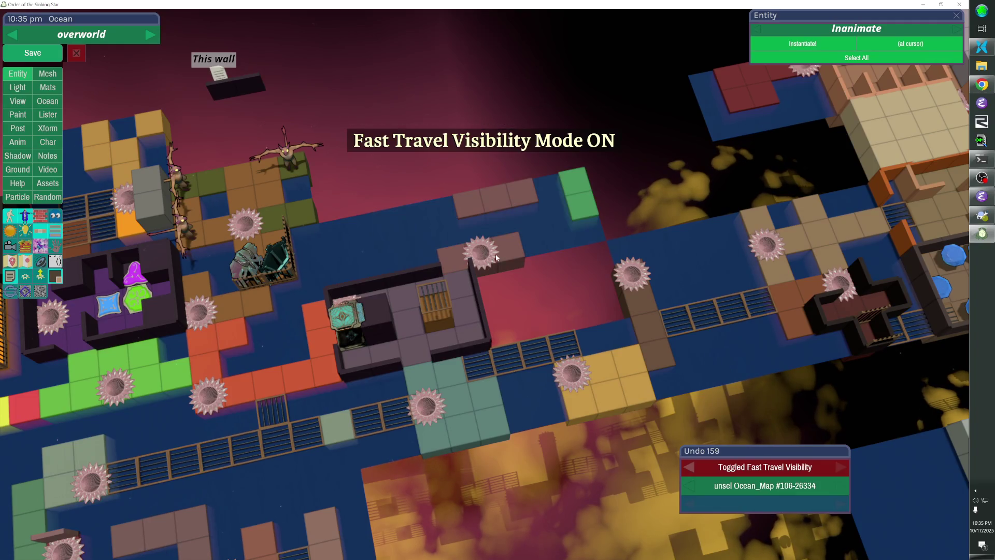
{"action": "key", "text": "f"}
{"action": "key", "text": "f"}
{"action": "key", "text": "f"}
{"action": "key", "text": "f"}
{"action": "key", "text": "f"}
{"action": "key", "text": "f"}
{"action": "key", "text": "f"}
{"action": "key", "text": "f"}
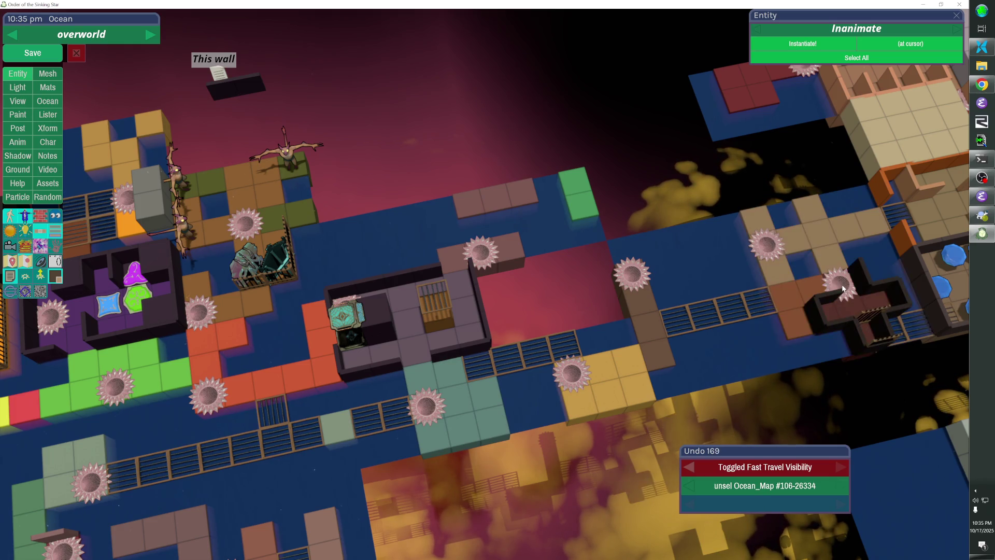
{"action": "key", "text": "f"}
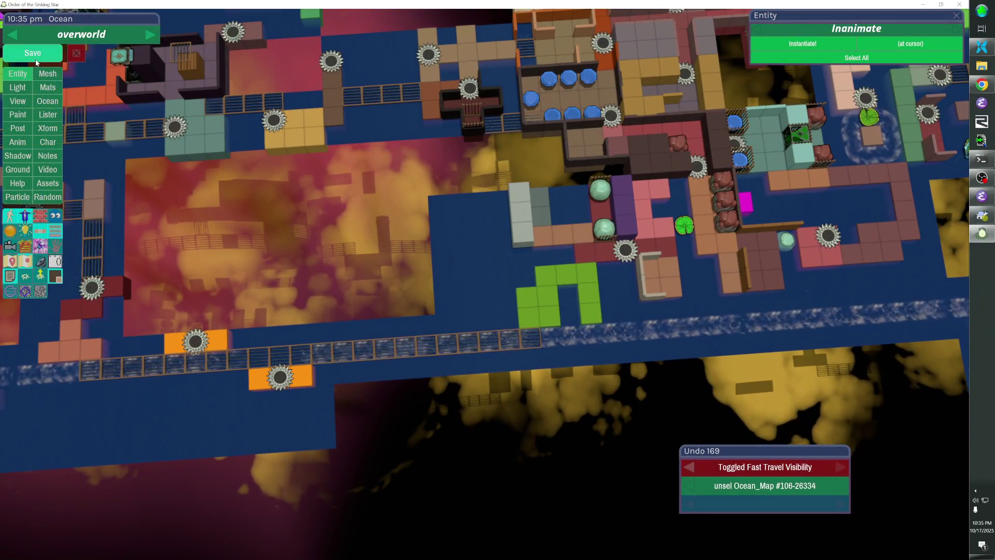
{"action": "left_click", "coordinate": [37, 62]}
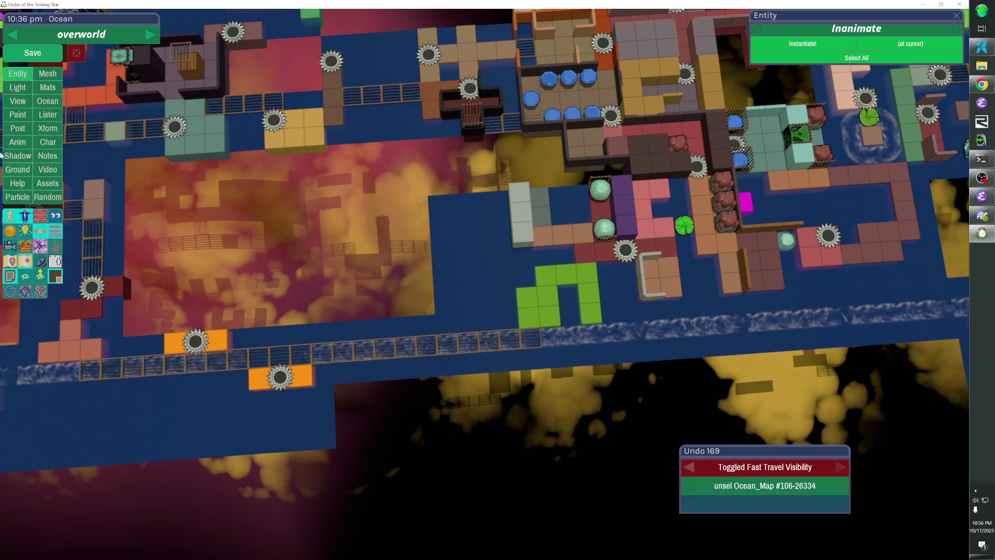
Save the overworld level once more.
{"action": "left_click", "coordinate": [51, 49]}
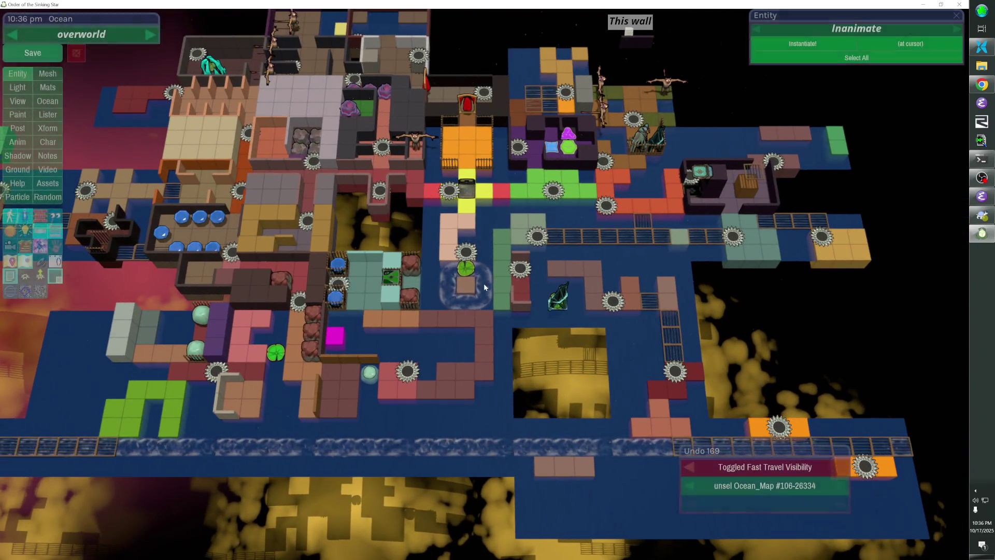
Turn off fast travel visibility and jump to the area with the side water fences note.
{"action": "key", "text": "f"}
{"action": "key", "text": "f"}
{"action": "key", "text": "f"}
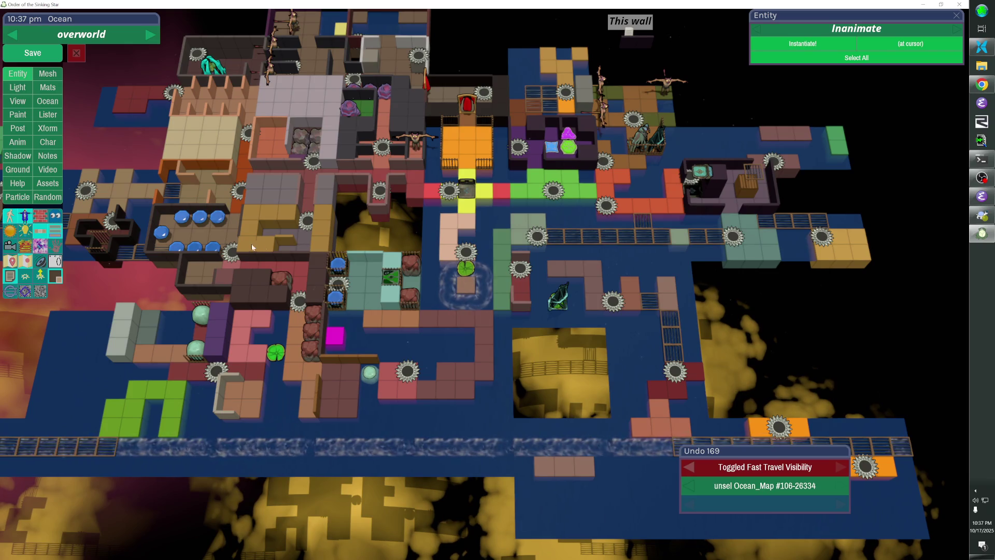
{"action": "left_click", "coordinate": [56, 231]}
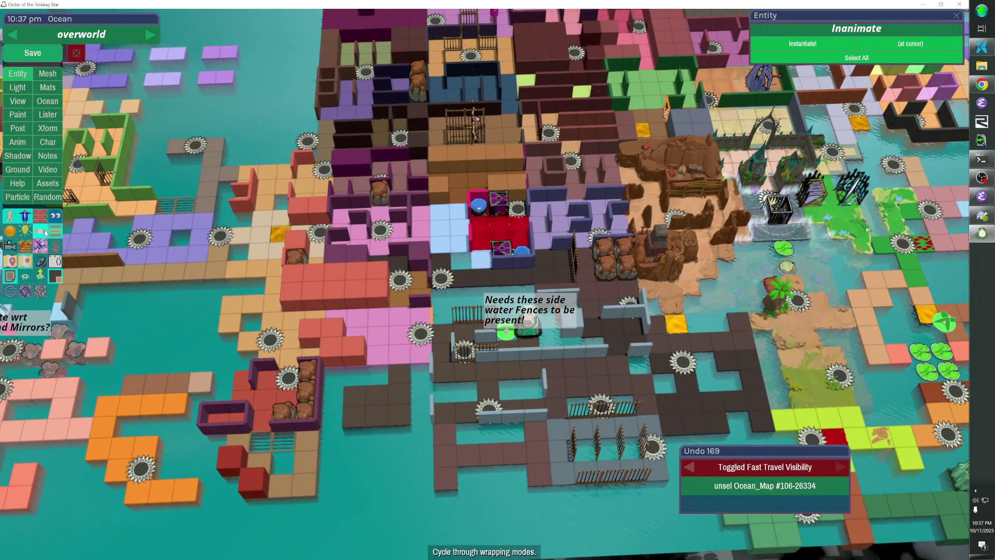
Cycle the wrapping mode back to the normal overworld view showing promesst 3 + mirrors.
{"action": "left_click", "coordinate": [45, 232]}
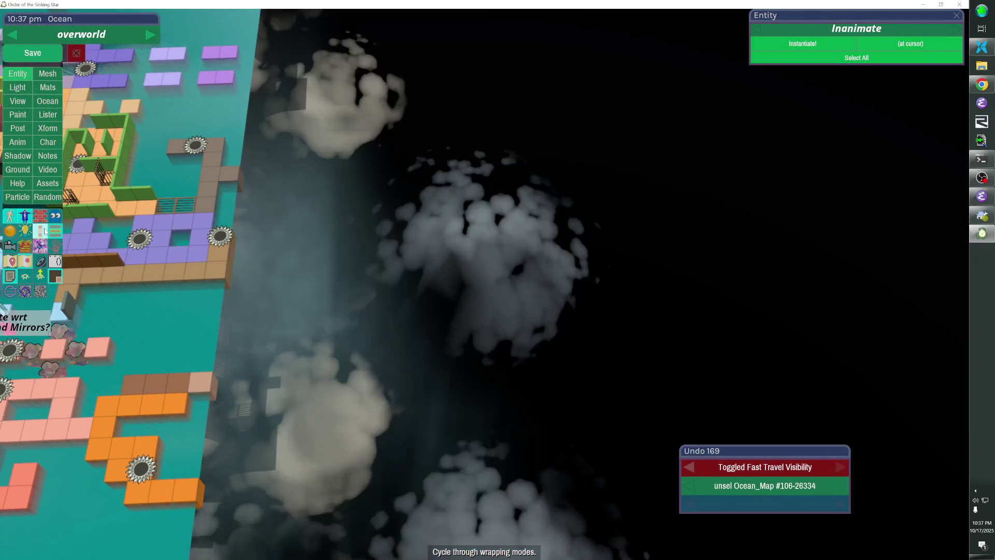
{"action": "left_click", "coordinate": [44, 231]}
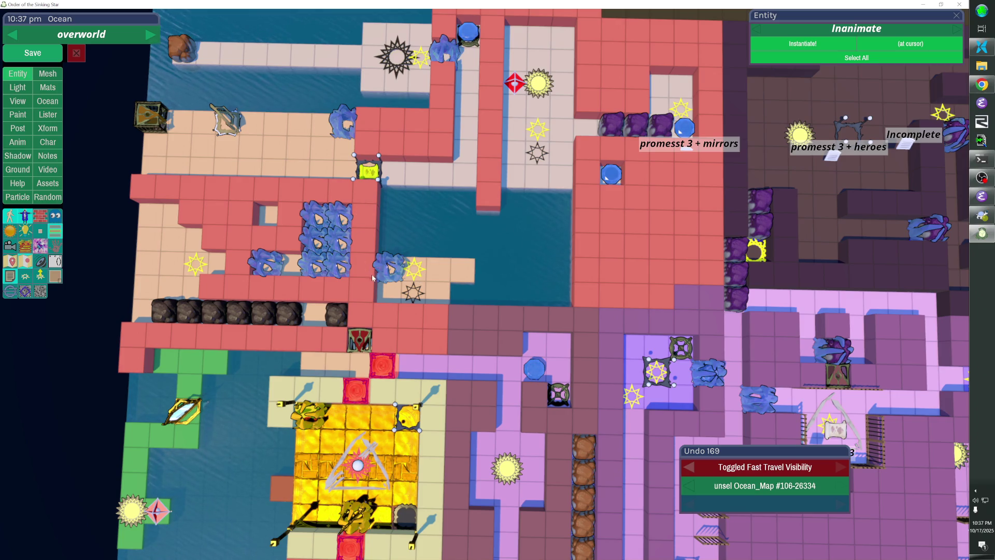
Copy the star entry's id 106-543, then paste a purple freezer beside the blue crystals.
{"action": "left_click", "coordinate": [414, 268]}
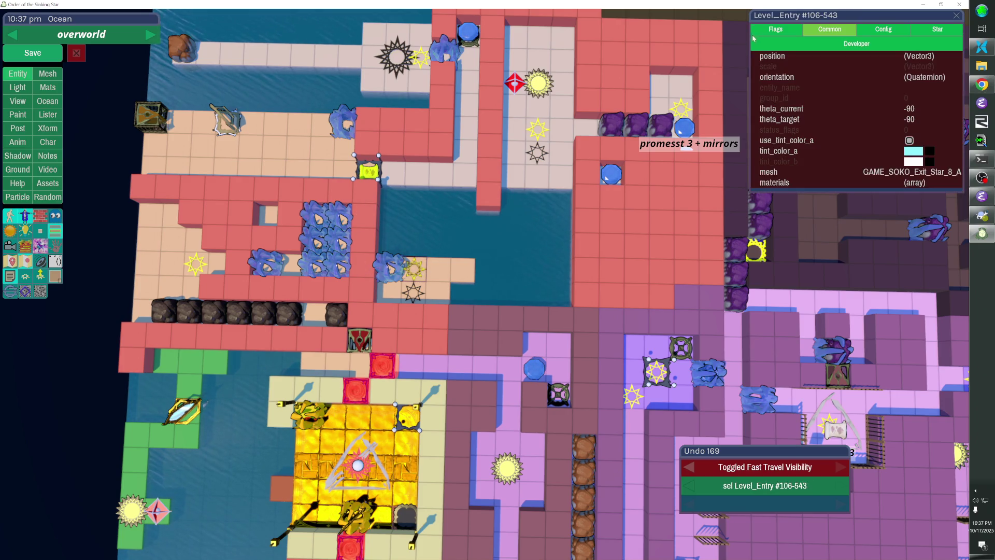
{"action": "left_click", "coordinate": [770, 17]}
{"action": "left_click", "coordinate": [404, 263]}
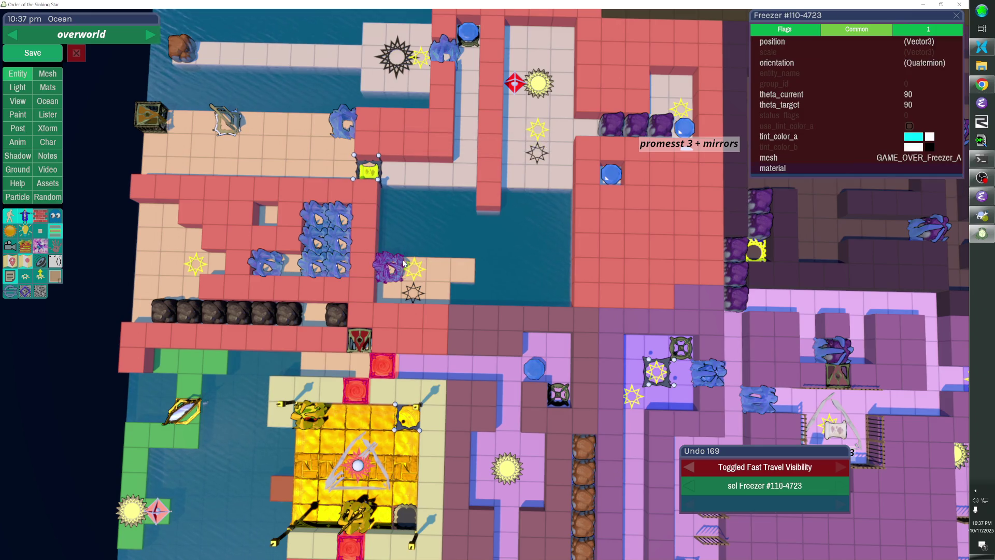
{"action": "key", "text": "ctrl+v"}
{"action": "left_click_drag", "start_coordinate": [403, 263], "coordinate": [371, 272]}
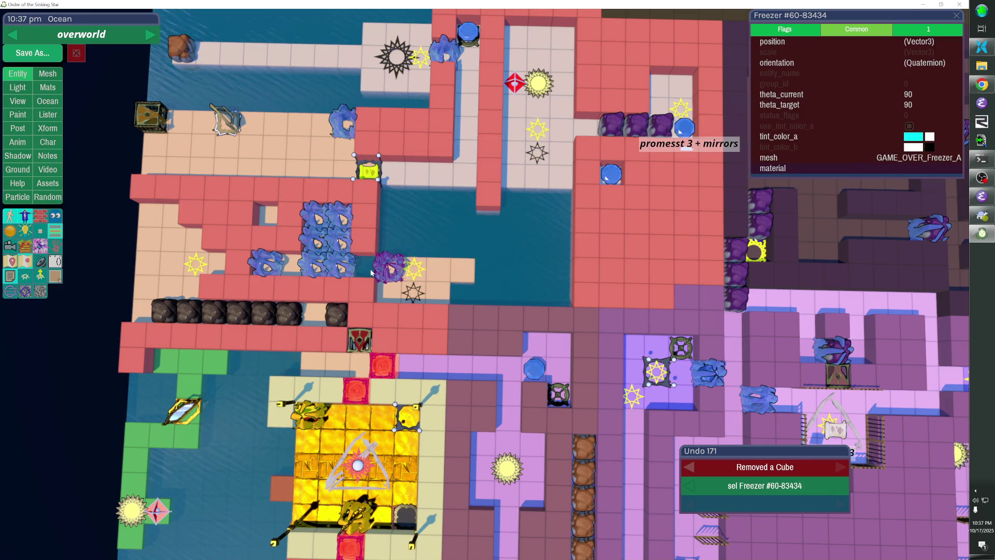
{"action": "key", "text": "Escape"}
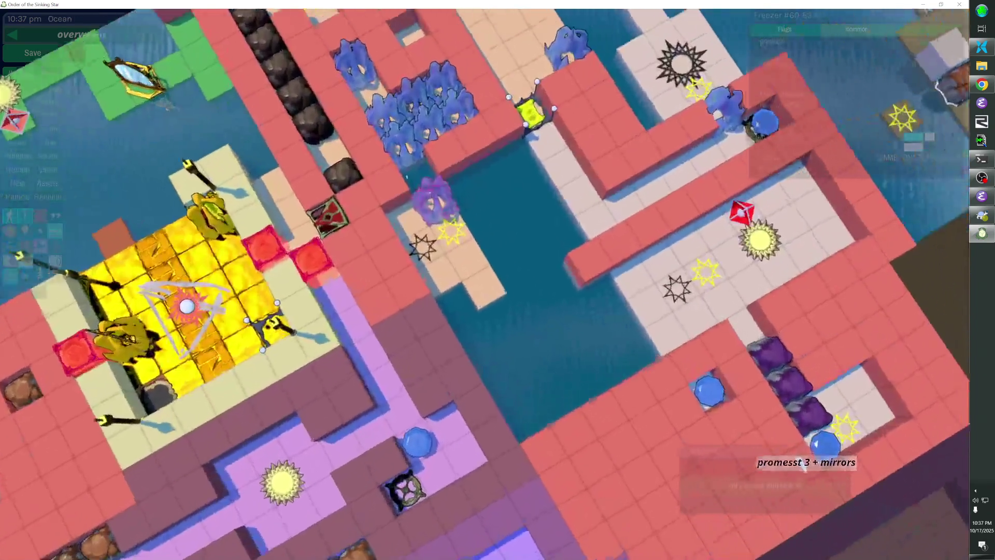
{"action": "key", "text": "Escape"}
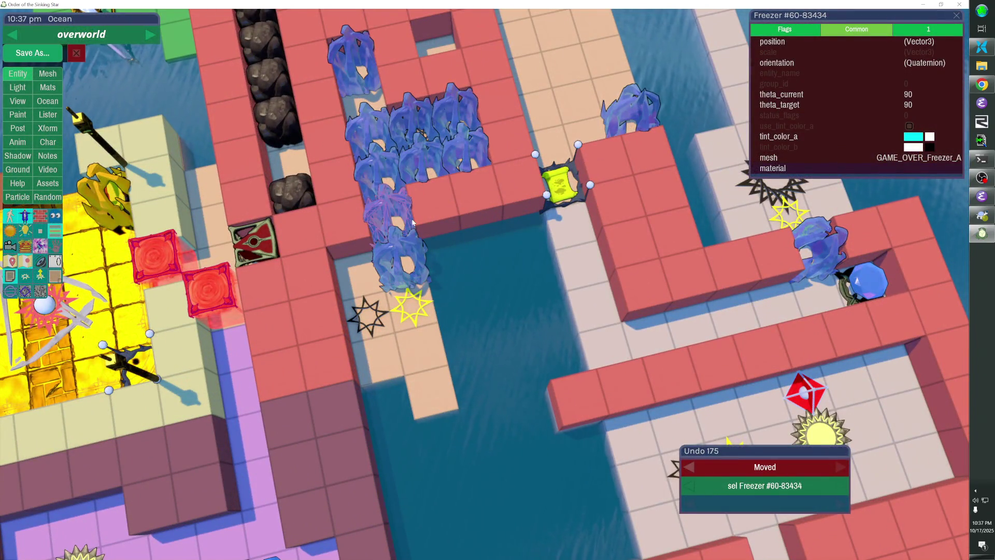
{"action": "key", "text": "Escape"}
{"action": "key", "text": "Escape"}
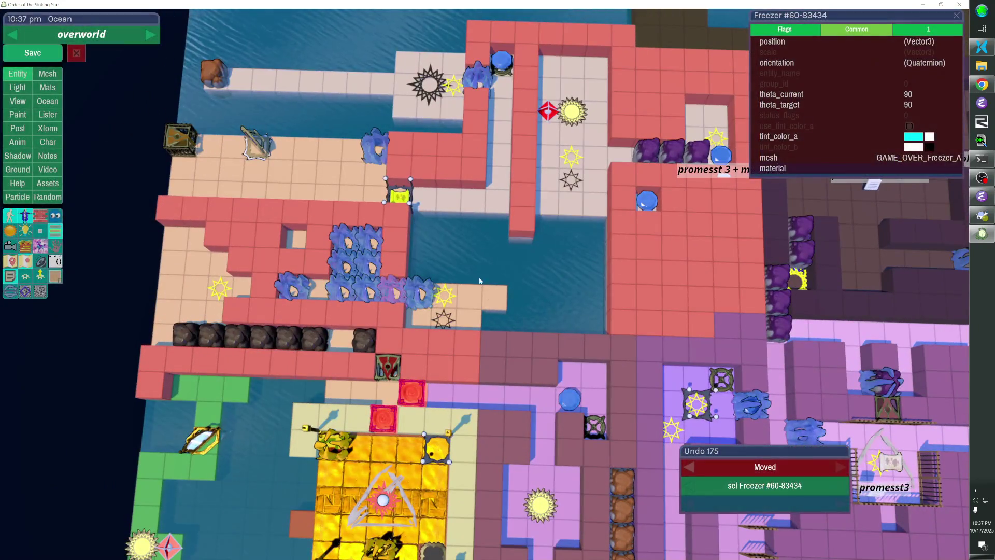
Set the freezer's unlocked_by_id to 106-543, verify the linked entry, and save the level.
{"action": "left_click", "coordinate": [907, 35]}
{"action": "left_click", "coordinate": [873, 71]}
{"action": "type", "text": "106-543\\"}
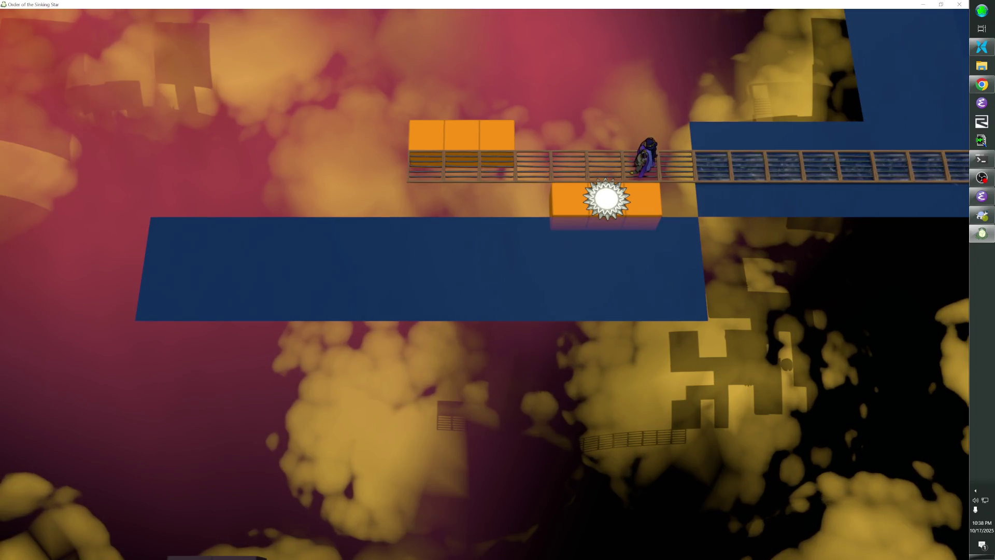
{"action": "key", "text": "BackSpace"}
{"action": "key", "text": "Return"}
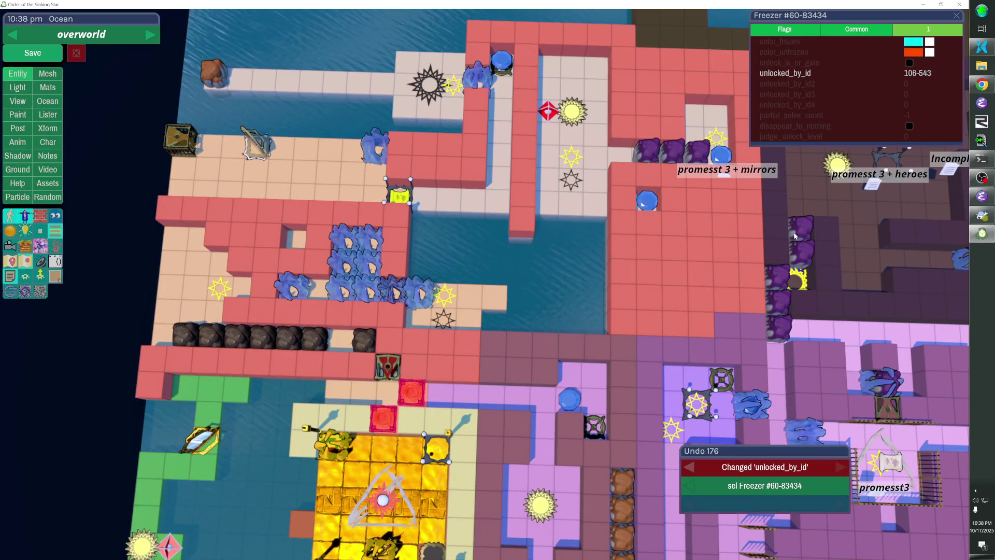
{"action": "right_click", "coordinate": [820, 73]}
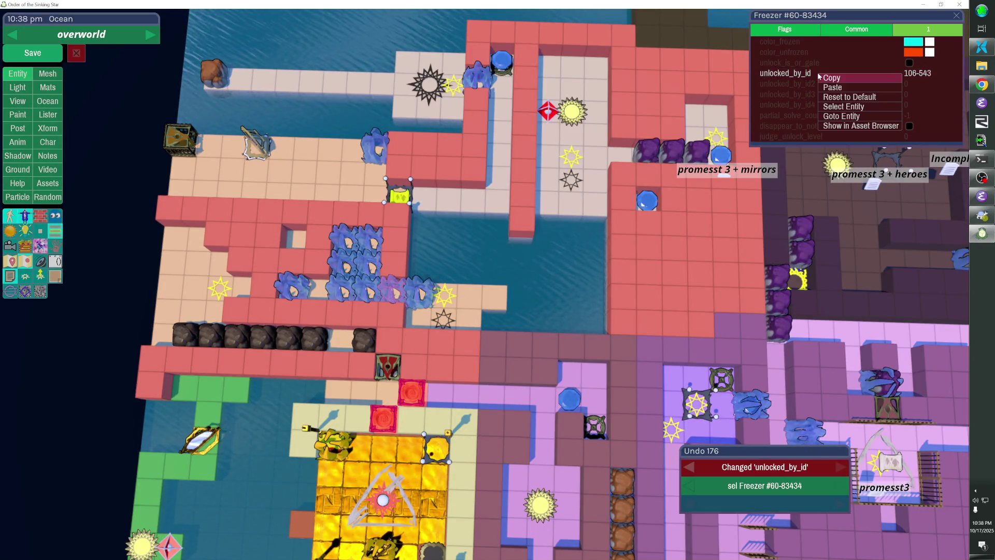
{"action": "left_click", "coordinate": [833, 105]}
{"action": "key", "text": "Escape"}
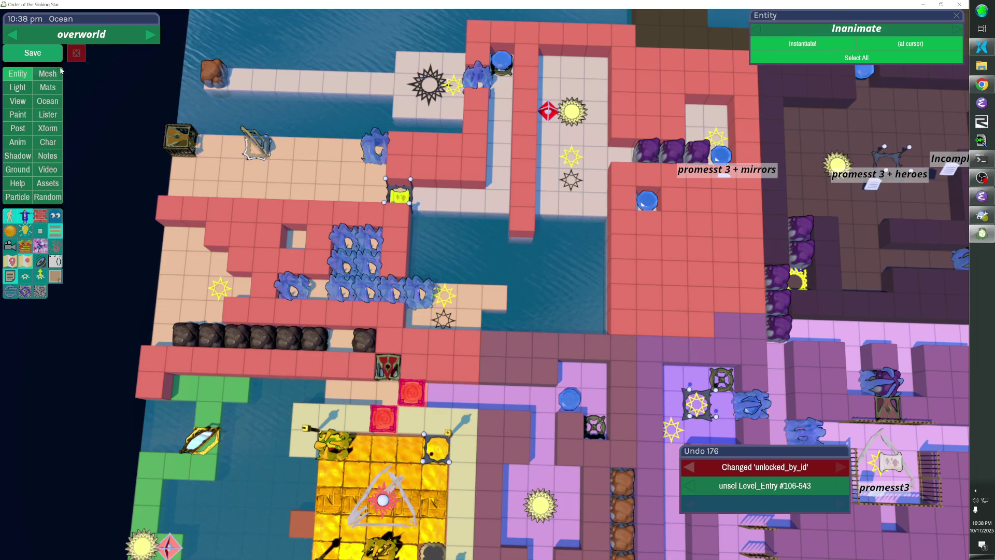
{"action": "left_click", "coordinate": [30, 51]}
{"action": "key", "text": "alt+Tab"}
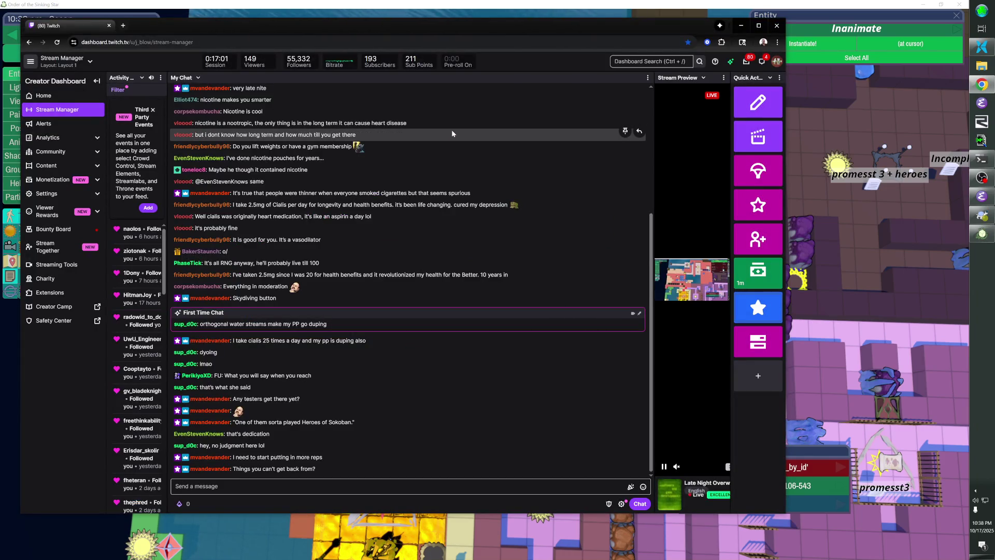
{"action": "key", "text": "alt+Tab"}
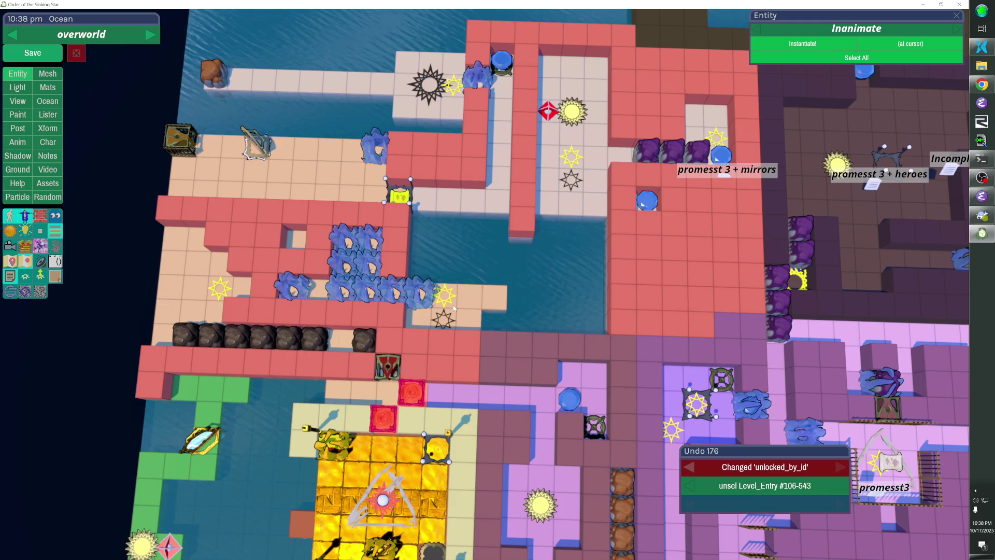
Undo the purple freezer paste, jump to another level, toggle its brown walls, and zoom out.
{"action": "key", "text": "ctrl+z"}
{"action": "key", "text": "ctrl+z"}
{"action": "key", "text": "ctrl+z"}
{"action": "key", "text": "ctrl+z"}
{"action": "key", "text": "ctrl+z"}
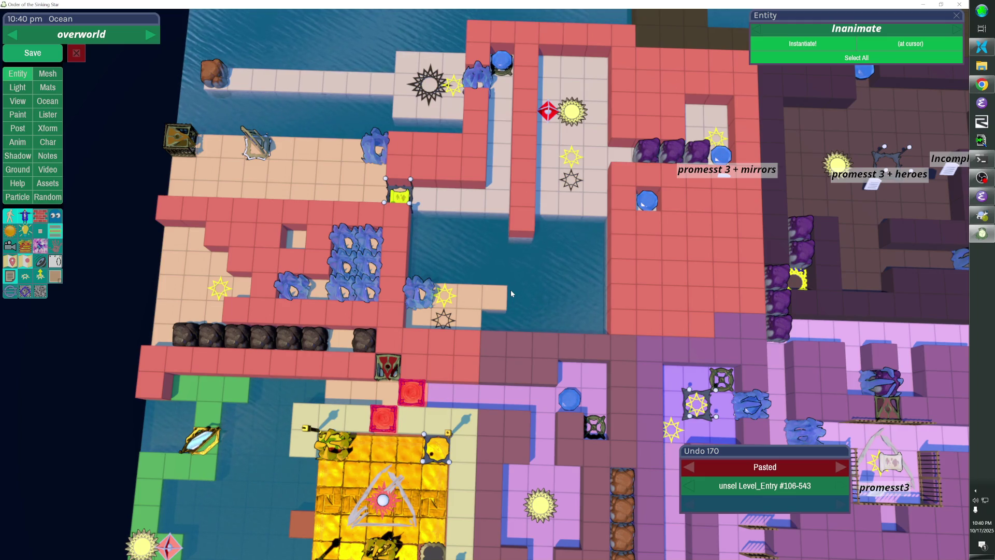
{"action": "key", "text": "F5"}
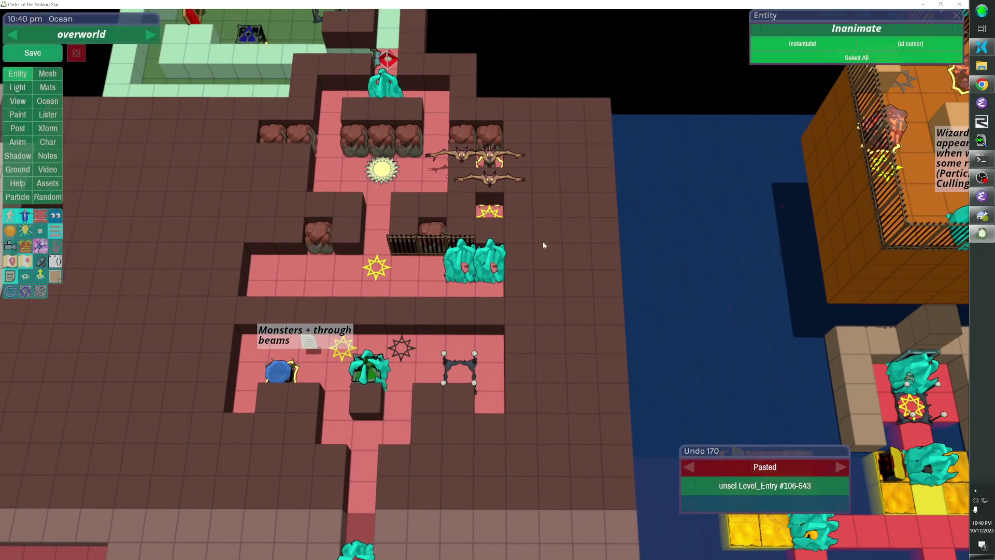
{"action": "key", "text": "h"}
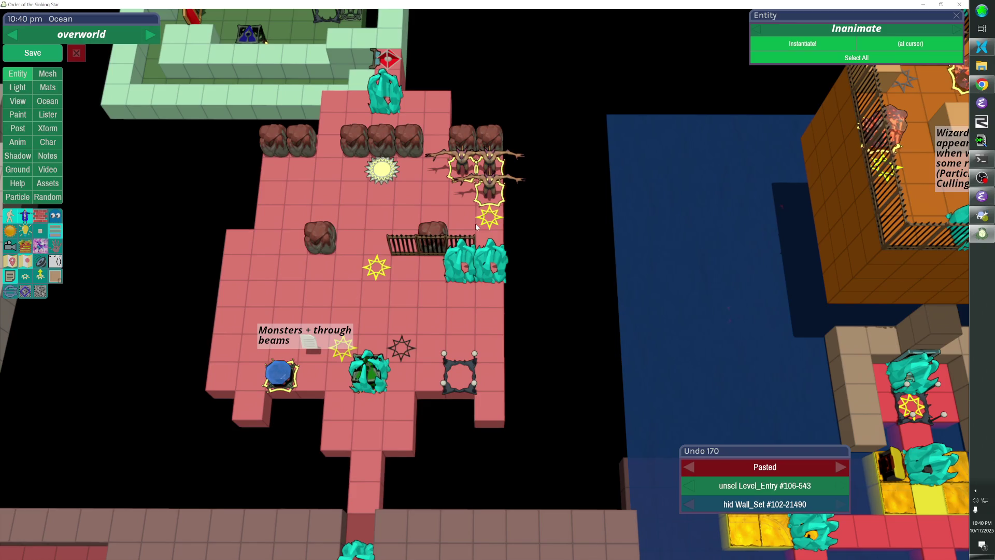
{"action": "key", "text": "h"}
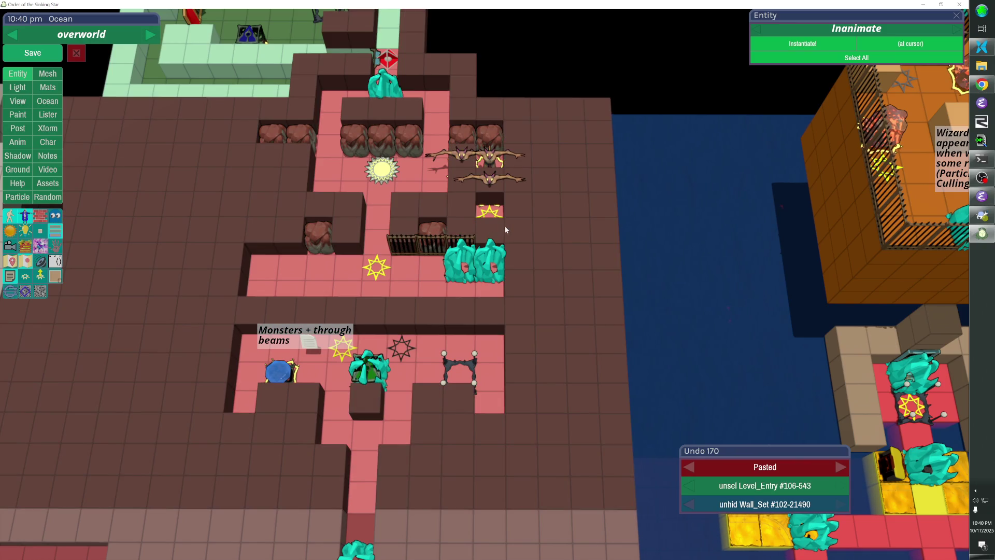
{"action": "key", "text": "h"}
{"action": "key", "text": "h"}
{"action": "scroll", "coordinate": [505, 226], "scroll_direction": "down", "scroll_amount": 10}
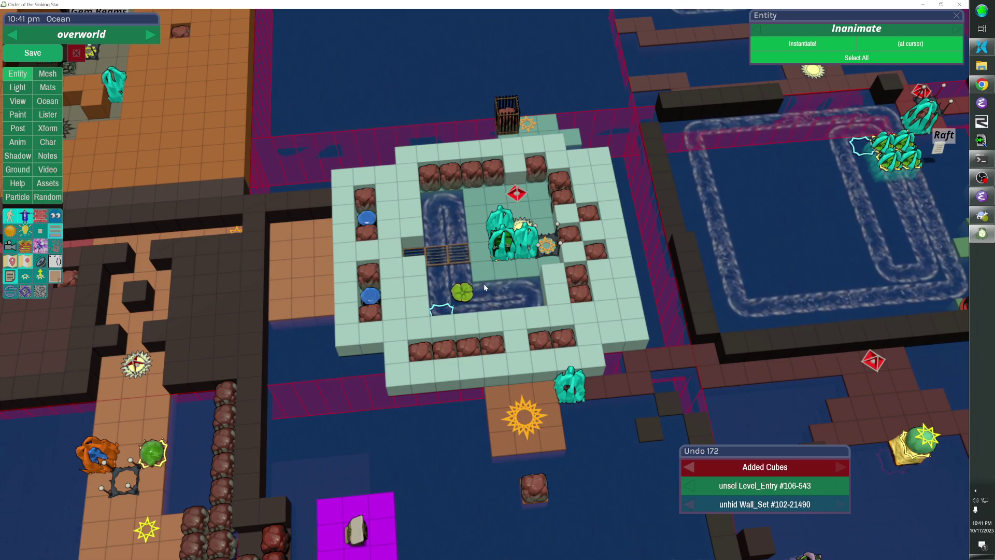
Pan and zoom over to the Resetter levels building and select the freezer in the maze.
{"action": "left_click_drag", "start_coordinate": [483, 284], "coordinate": [593, 284]}
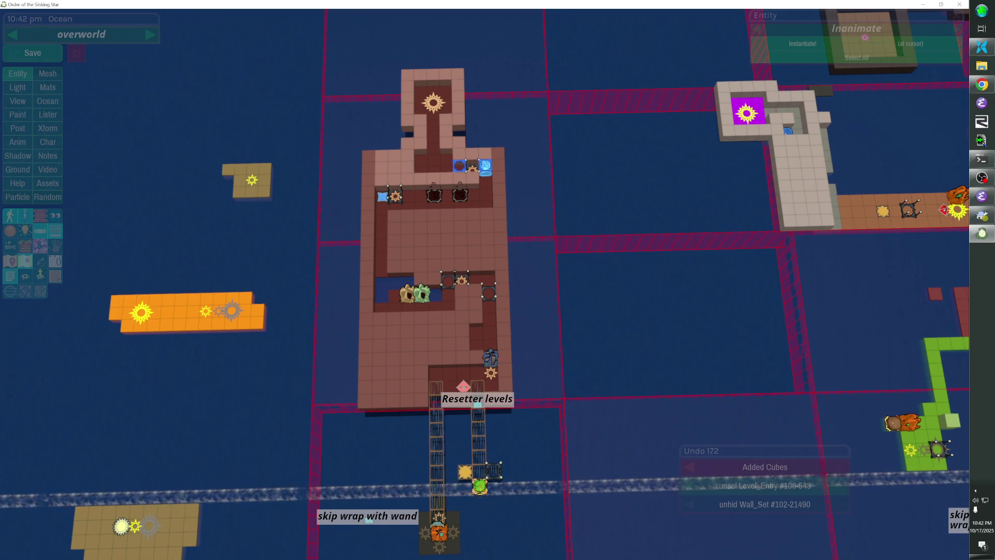
{"action": "scroll", "coordinate": [440, 254], "scroll_direction": "up", "scroll_amount": 3}
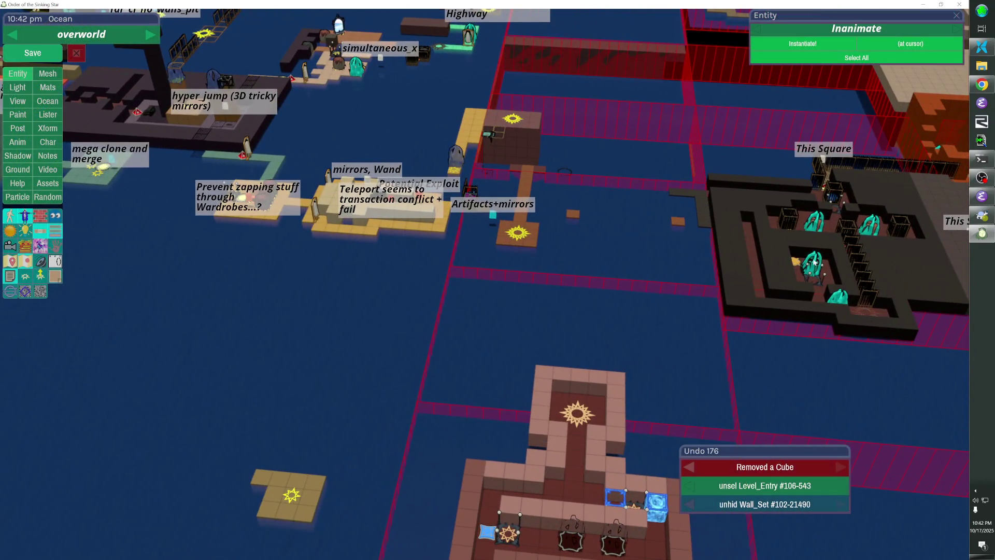
{"action": "left_click", "coordinate": [814, 264]}
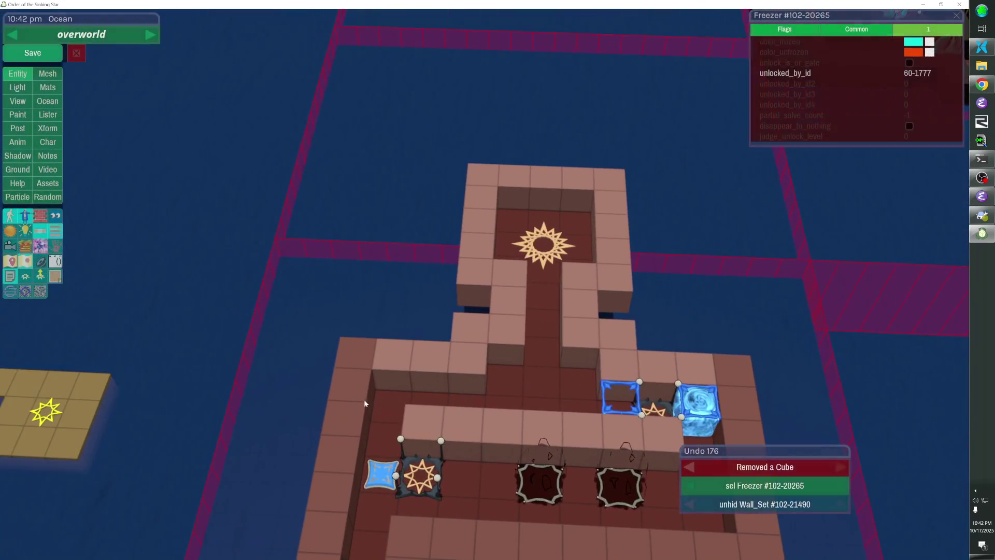
Paste four freezer copies into the corner row and copy the sun level entry's id 91-34681.
{"action": "key", "text": "ctrl+v"}
{"action": "key", "text": "ctrl+v"}
{"action": "key", "text": "ctrl+v"}
{"action": "key", "text": "ctrl+v"}
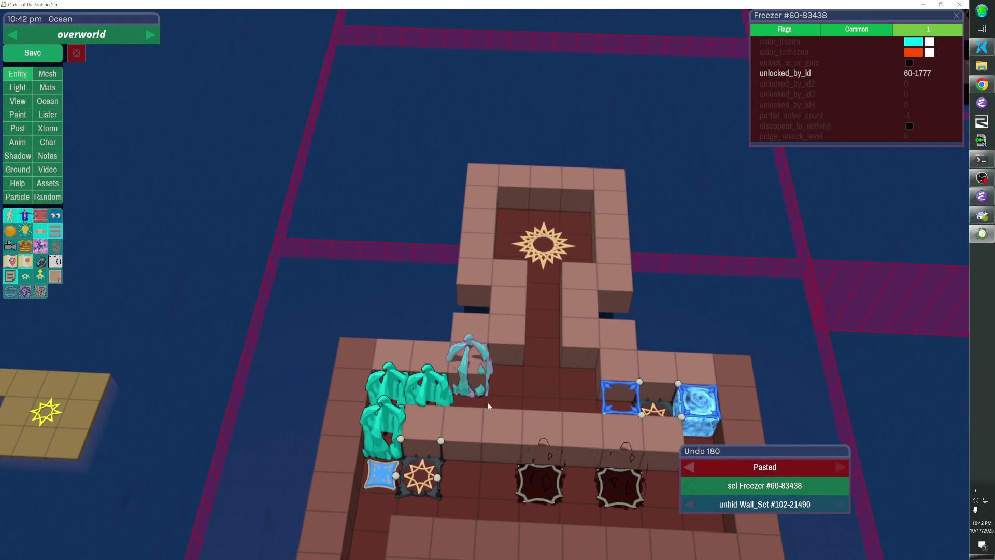
{"action": "left_click_drag", "start_coordinate": [487, 392], "coordinate": [484, 415]}
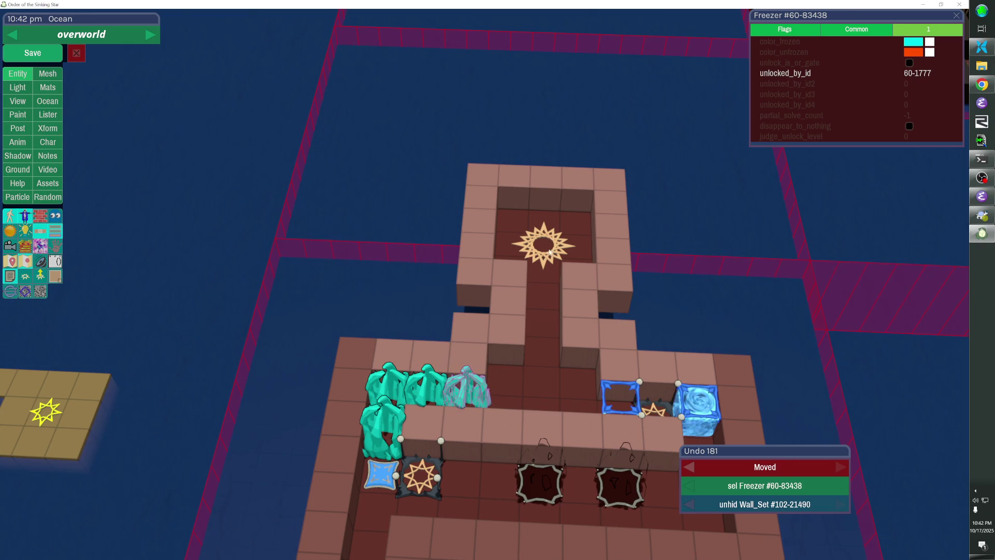
{"action": "left_click", "coordinate": [544, 243]}
{"action": "key", "text": "ctrl+c"}
Set unlocked_by_id of all four pasted freezers to 91-34681.
{"action": "left_click", "coordinate": [466, 388]}
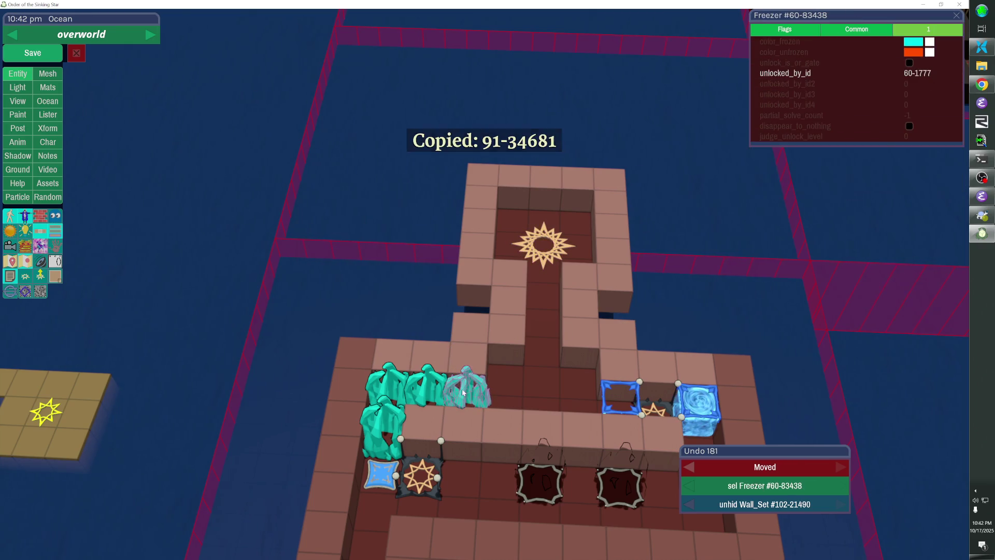
{"action": "left_click", "coordinate": [425, 386], "text": "shift"}
{"action": "left_click", "coordinate": [398, 384], "text": "shift"}
{"action": "left_click", "coordinate": [384, 425], "text": "shift"}
{"action": "left_click", "coordinate": [851, 73]}
{"action": "key", "text": "ctrl+v"}
{"action": "key", "text": "Return"}
{"action": "key", "text": "Escape"}
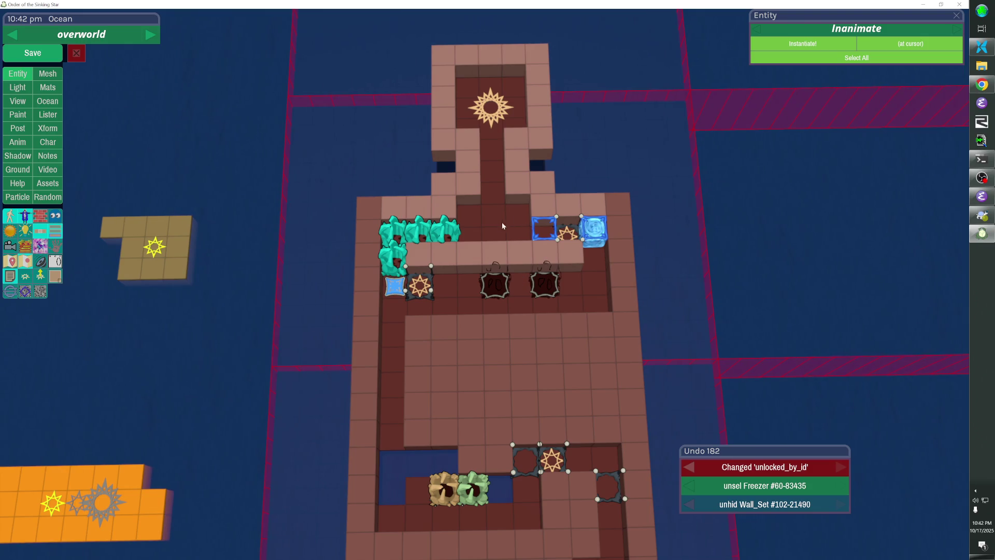
{"action": "mouse_move", "coordinate": [495, 201]}
{"action": "left_mouse_down"}
{"action": "mouse_move", "coordinate": [694, 215]}
{"action": "mouse_move", "coordinate": [435, 267]}
{"action": "left_mouse_up"}
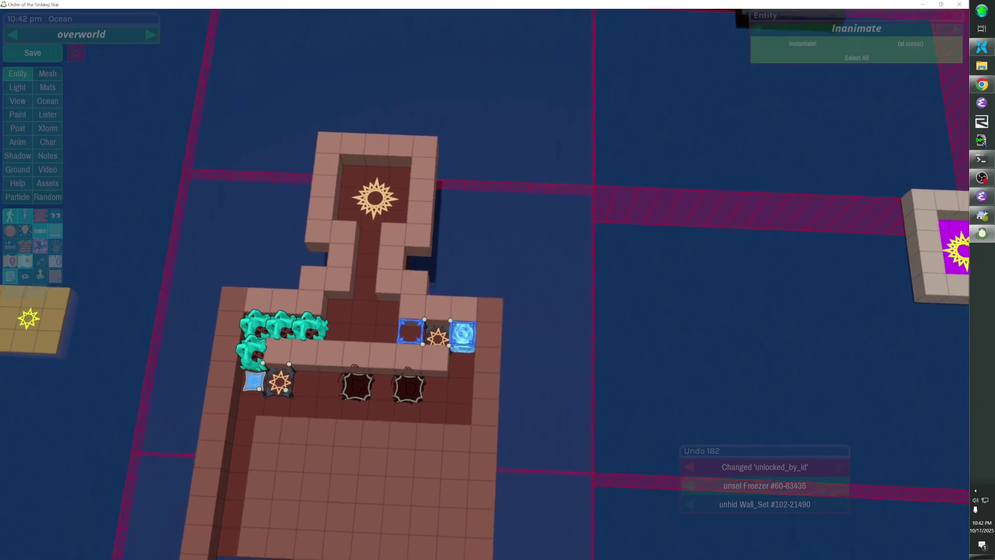
Split the chosen wall cubes into their own set, remove two cubes, and shift the structure one tile north.
{"action": "left_click", "coordinate": [435, 267]}
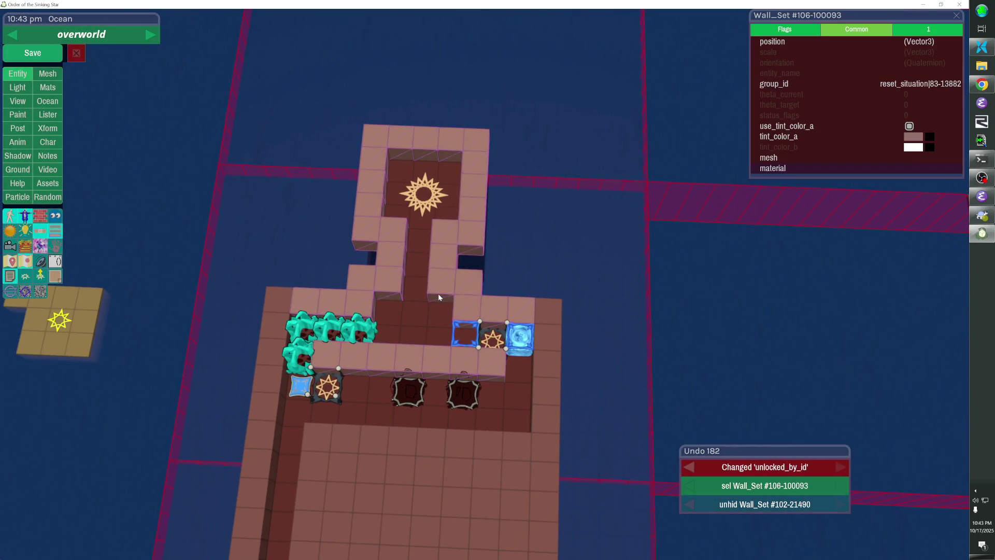
{"action": "key", "text": "ctrl+d"}
{"action": "left_click", "coordinate": [421, 207], "text": "shift"}
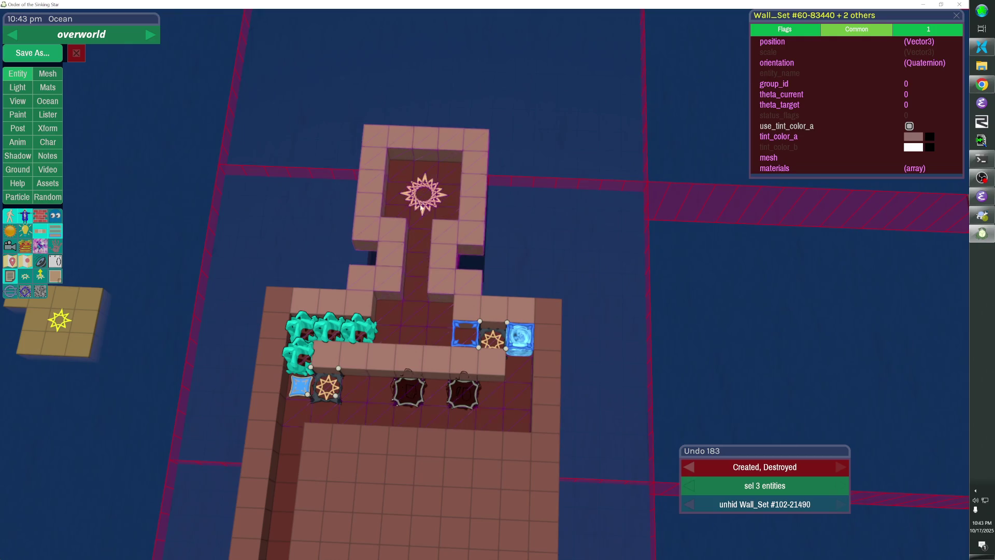
{"action": "left_click", "coordinate": [437, 311]}
{"action": "left_click", "coordinate": [437, 311]}
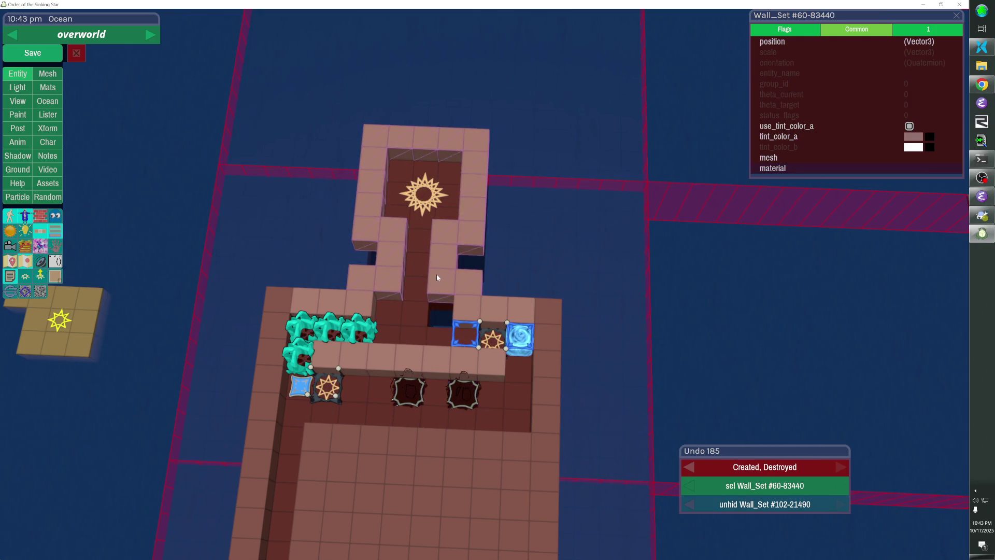
{"action": "left_click", "coordinate": [427, 192], "text": "shift"}
{"action": "key", "text": "Up"}
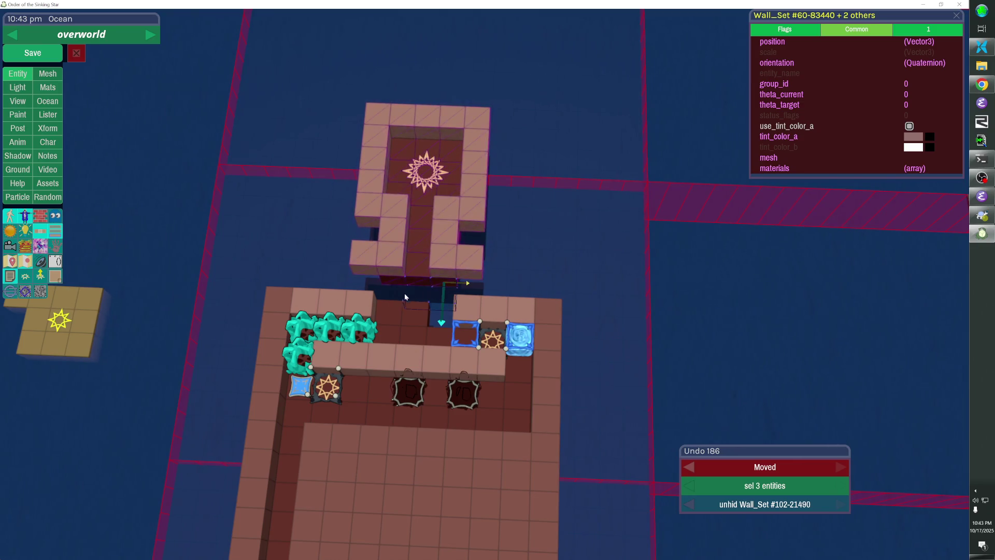
Fill the wall gap with cubes, joining the upper sun room to the lower wall.
{"action": "left_click", "coordinate": [408, 306]}
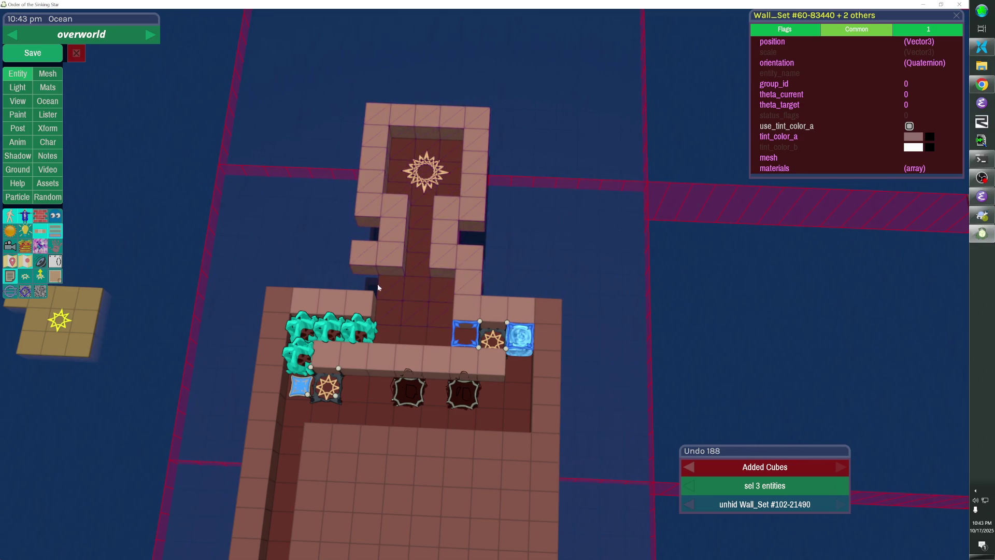
{"action": "left_click", "coordinate": [368, 276]}
{"action": "left_click", "coordinate": [419, 310]}
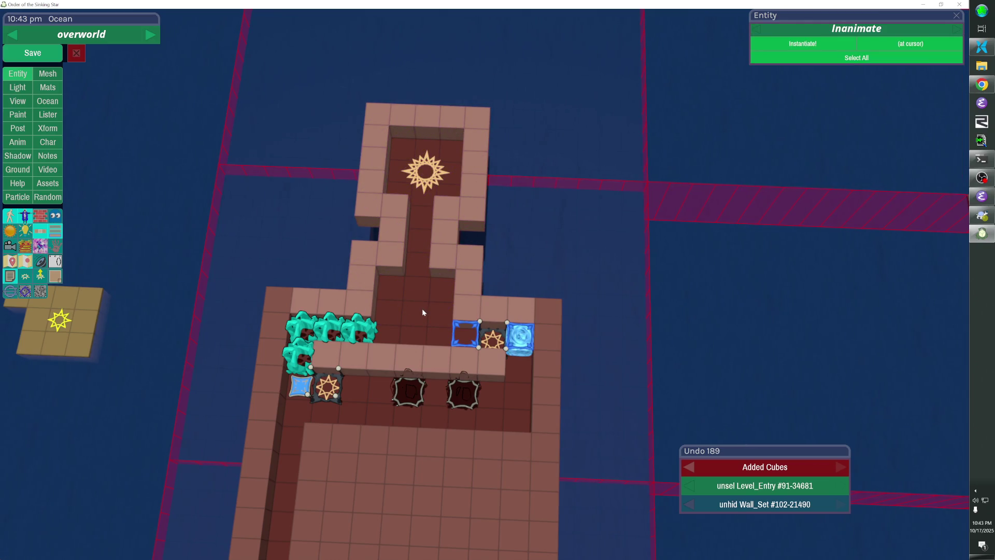
{"action": "mouse_move", "coordinate": [394, 225]}
{"action": "left_mouse_down"}
{"action": "mouse_move", "coordinate": [218, 230]}
{"action": "mouse_move", "coordinate": [385, 255]}
{"action": "left_mouse_up"}
{"action": "left_click_drag", "start_coordinate": [480, 184], "coordinate": [428, 186]}
{"action": "left_click_drag", "start_coordinate": [479, 284], "coordinate": [373, 298]}
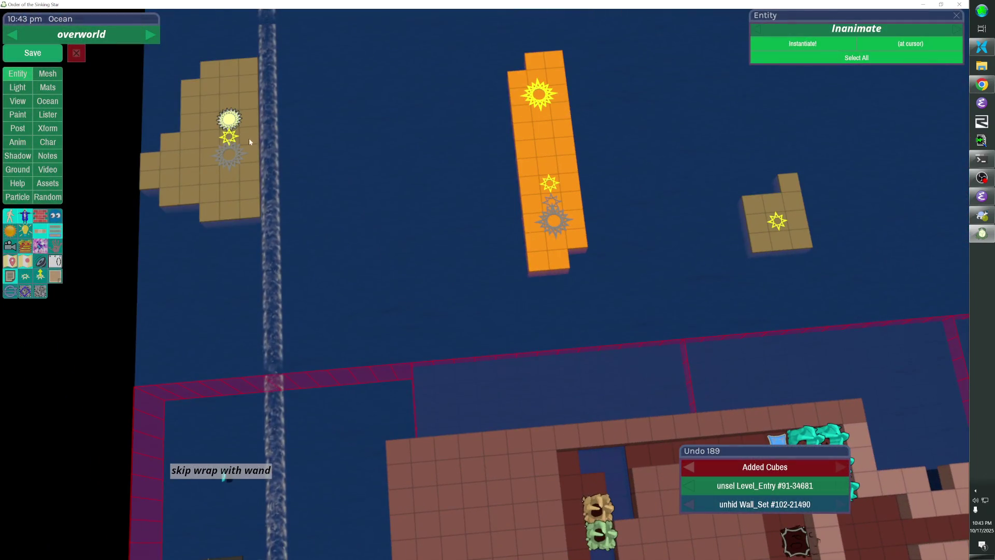
Paste a copy of the orange island's teleporter into the upper room and set its target_id to 102-22598.
{"action": "left_click", "coordinate": [231, 134]}
{"action": "key", "text": "ctrl+v"}
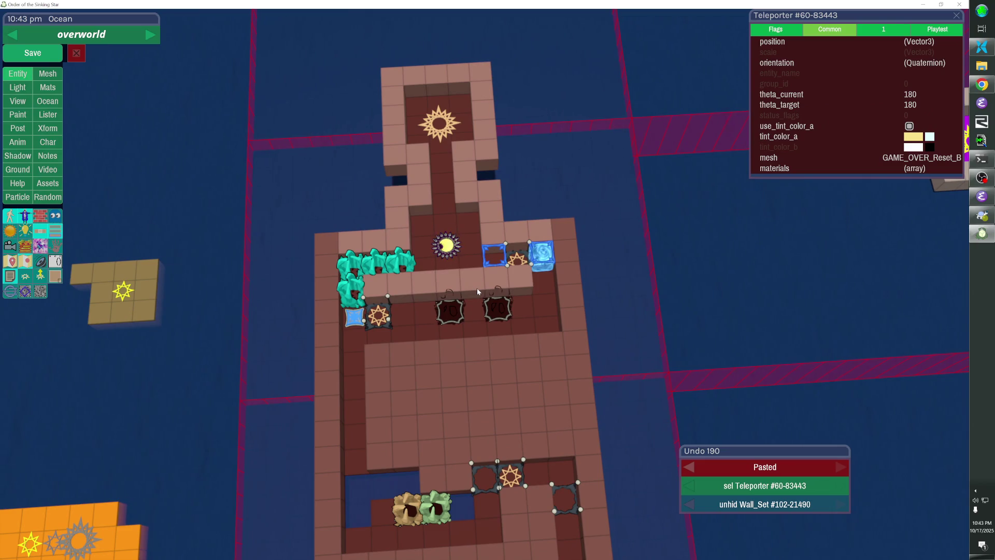
{"action": "key", "text": "Down"}
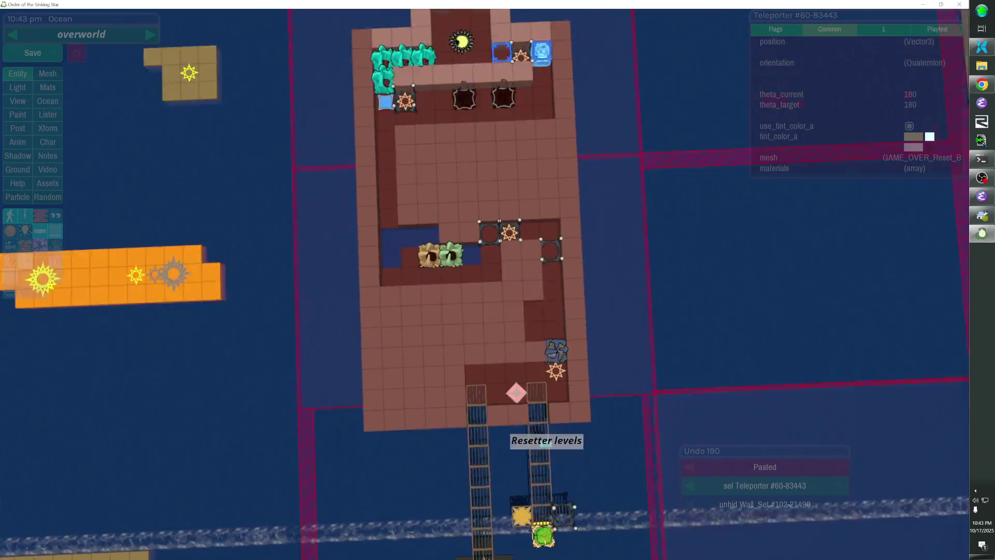
{"action": "key", "text": "Up"}
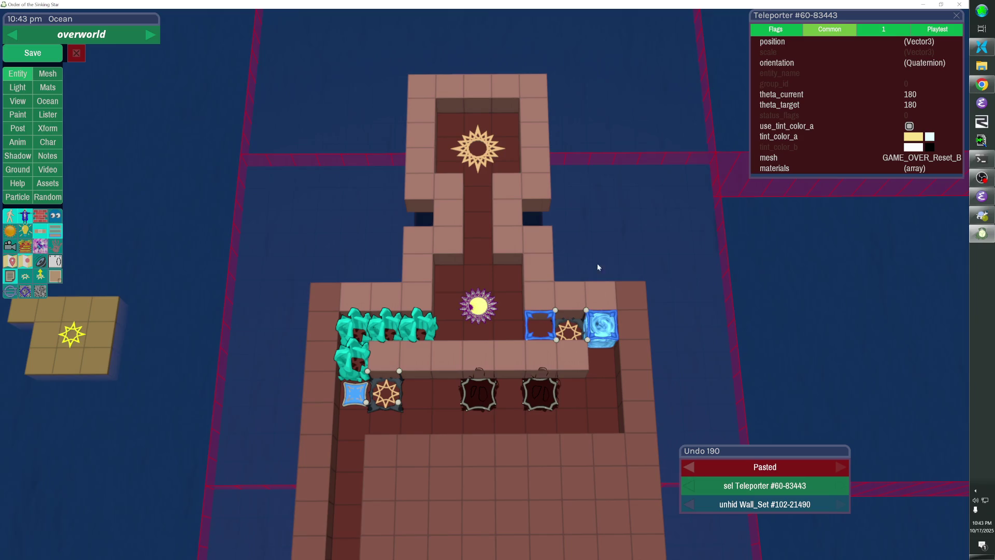
{"action": "left_click", "coordinate": [901, 28]}
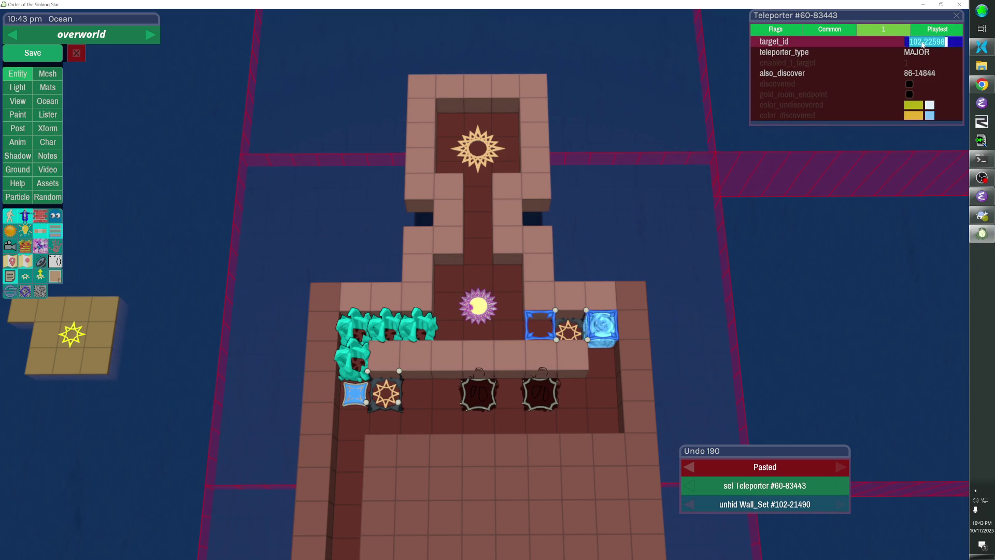
{"action": "key", "text": "Return"}
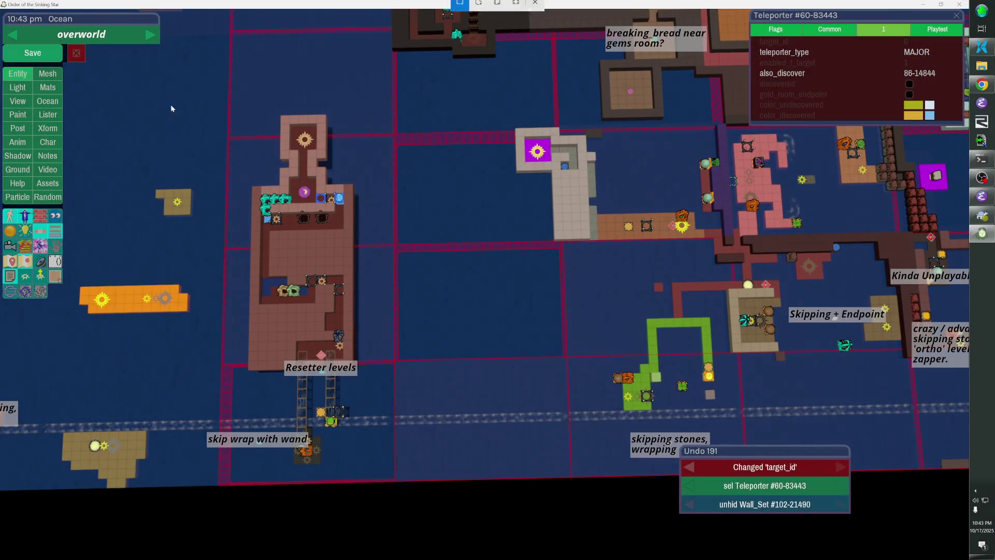
Snip the overworld map region and paste the screenshot into a new Paint image.
{"action": "key", "text": "super+shift+s"}
{"action": "left_click_drag", "start_coordinate": [120, 47], "coordinate": [975, 481]}
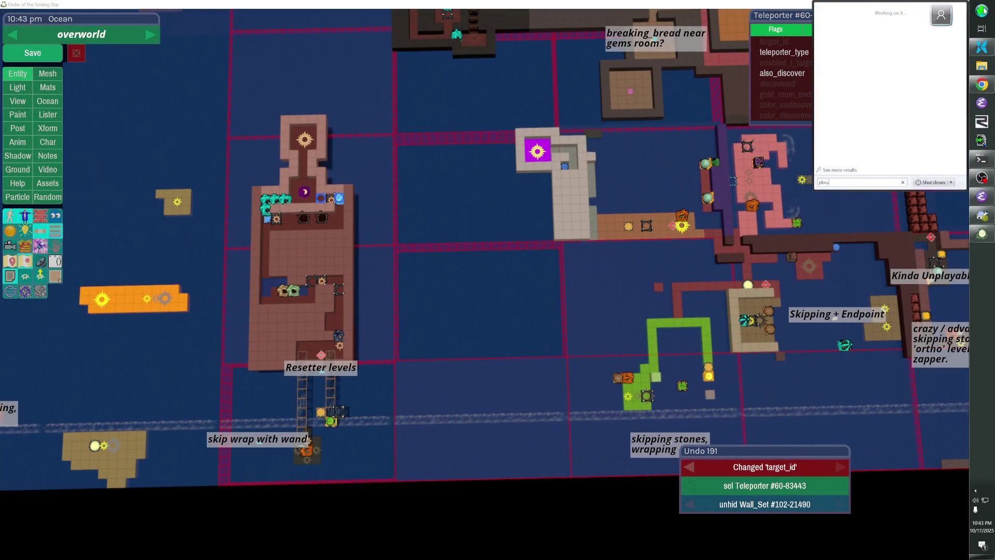
{"action": "key", "text": "ctrl+v"}
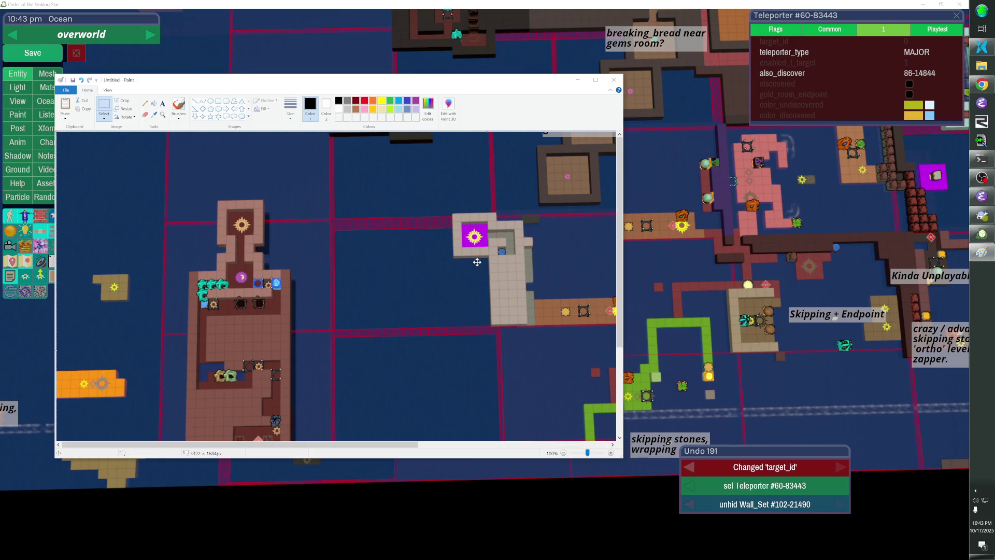
Zoom and position the Paint image over the game view, then return to the editor.
{"action": "scroll", "coordinate": [465, 269], "scroll_direction": "down", "scroll_amount": 1, "text": "ctrl"}
{"action": "scroll", "coordinate": [434, 232], "scroll_direction": "up", "scroll_amount": 1, "text": "ctrl"}
{"action": "scroll", "coordinate": [435, 233], "scroll_direction": "down", "scroll_amount": 2, "text": "ctrl"}
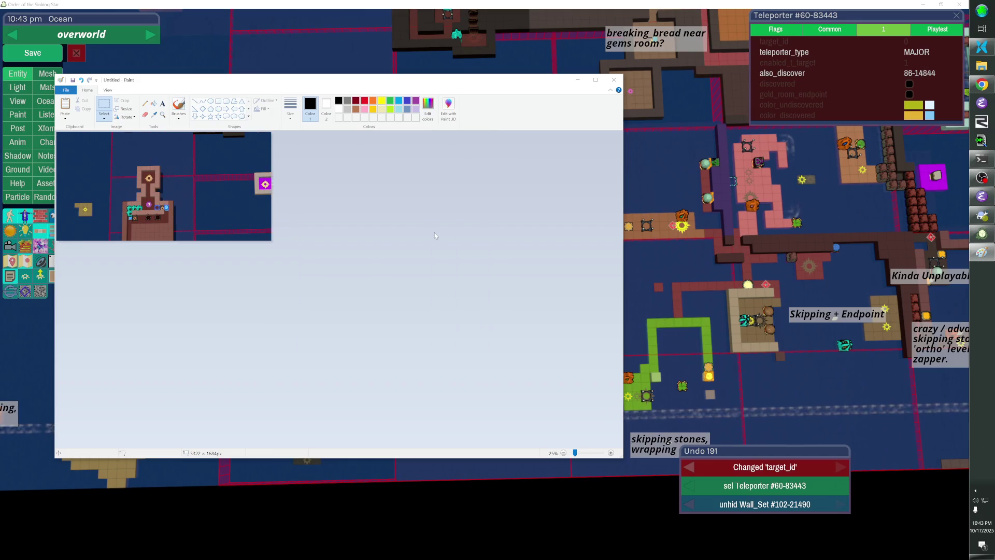
{"action": "scroll", "coordinate": [435, 232], "scroll_direction": "up", "scroll_amount": 2}
{"action": "scroll", "coordinate": [434, 232], "scroll_direction": "up", "scroll_amount": 1, "text": "ctrl"}
{"action": "scroll", "coordinate": [434, 232], "scroll_direction": "down", "scroll_amount": 1, "text": "ctrl"}
{"action": "mouse_move", "coordinate": [443, 83]}
{"action": "left_mouse_down"}
{"action": "mouse_move", "coordinate": [773, 142]}
{"action": "mouse_move", "coordinate": [743, 149]}
{"action": "left_mouse_up"}
{"action": "scroll", "coordinate": [593, 263], "scroll_direction": "up", "scroll_amount": 1, "text": "ctrl"}
{"action": "scroll", "coordinate": [593, 262], "scroll_direction": "down", "scroll_amount": 1, "text": "ctrl"}
{"action": "scroll", "coordinate": [593, 263], "scroll_direction": "up", "scroll_amount": 2, "text": "ctrl"}
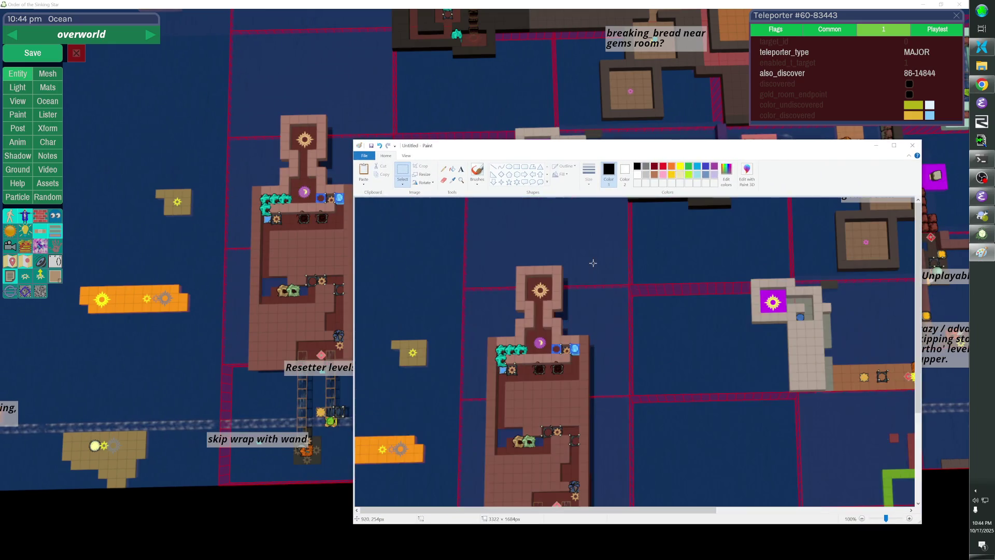
{"action": "scroll", "coordinate": [592, 263], "scroll_direction": "down", "scroll_amount": 1, "text": "ctrl"}
{"action": "scroll", "coordinate": [593, 263], "scroll_direction": "down", "scroll_amount": 1, "text": "ctrl"}
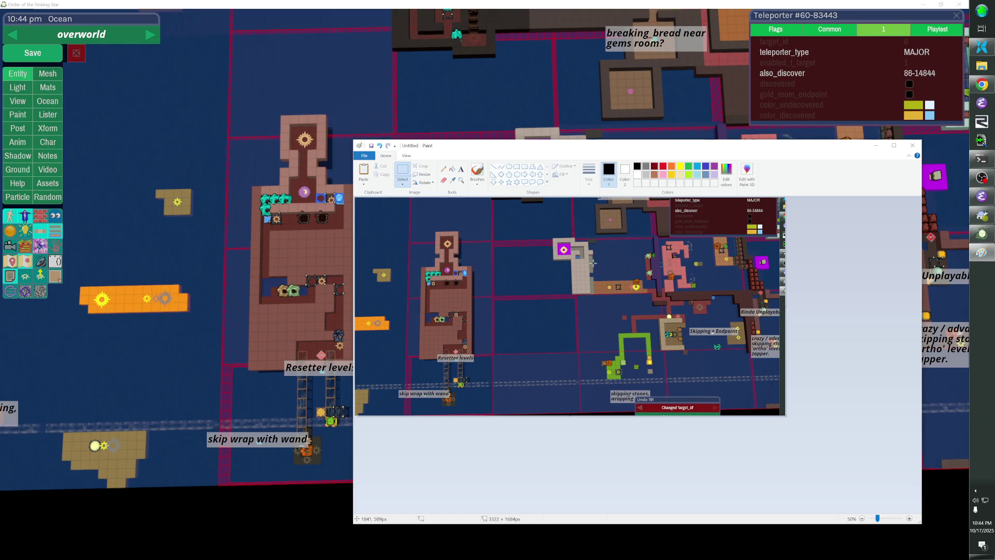
{"action": "scroll", "coordinate": [593, 263], "scroll_direction": "up", "scroll_amount": 1}
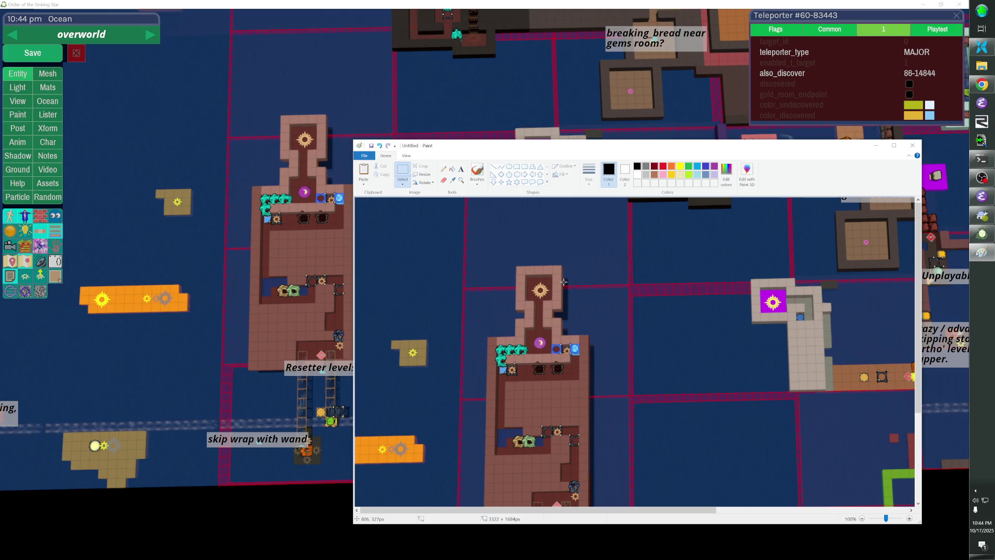
{"action": "key", "text": "alt+Tab"}
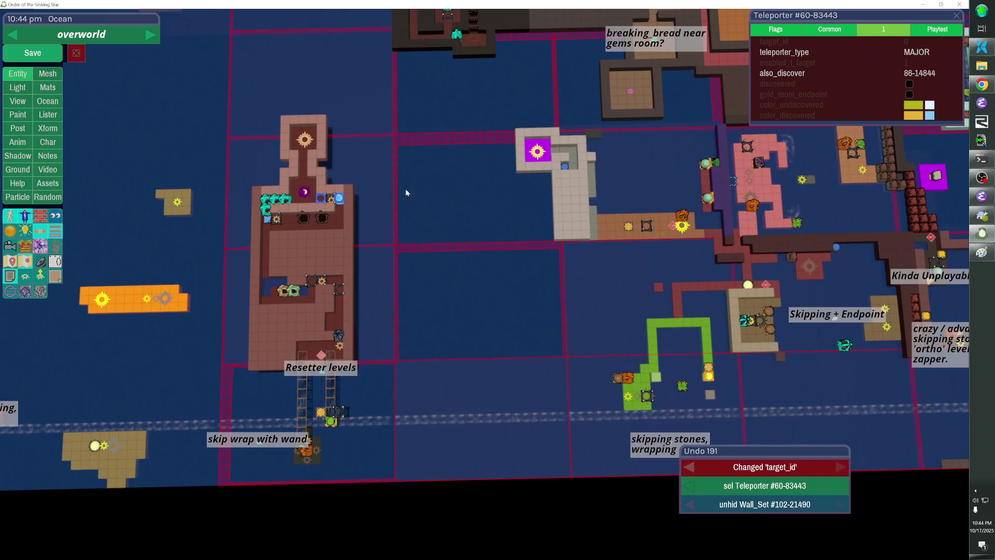
Clear the new teleporter's also_discover value.
{"action": "left_click", "coordinate": [769, 74]}
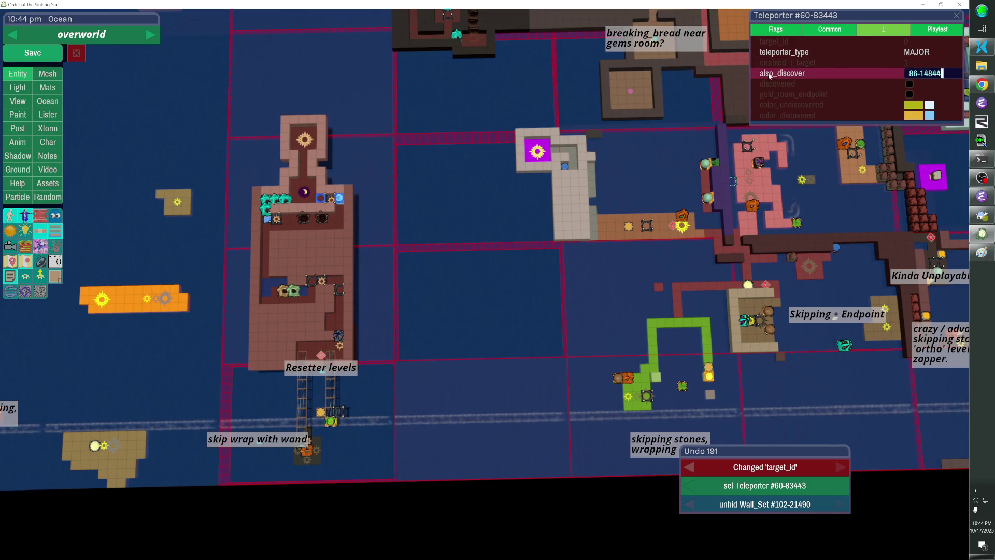
{"action": "key", "text": "BackSpace"}
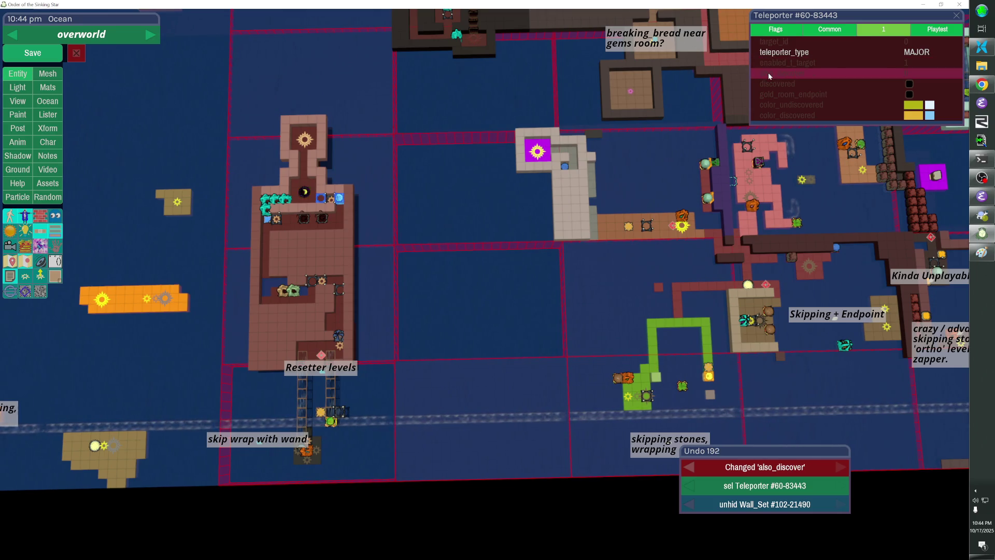
{"action": "key", "text": "Return"}
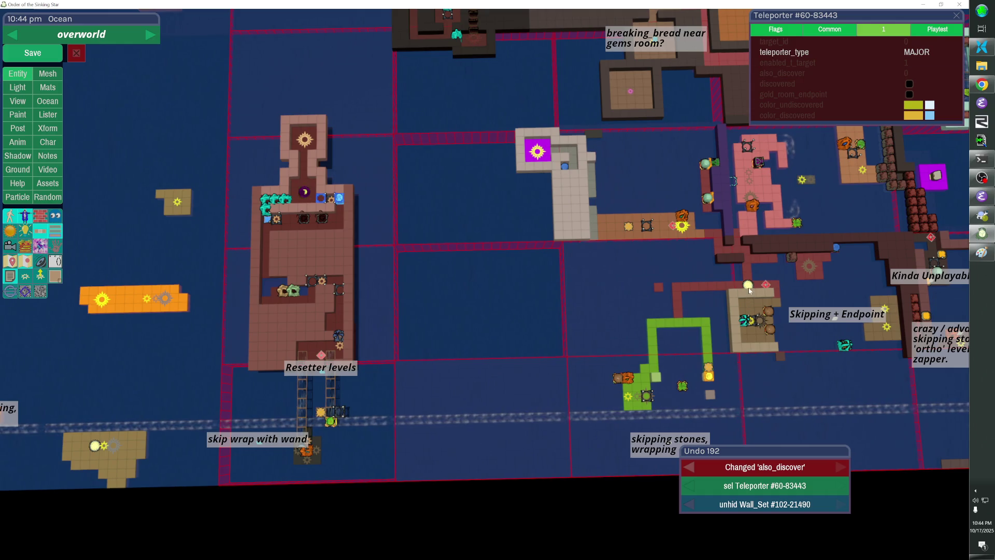
Copy the id 86-14844 from the teleporter near Skipping + Endpoint into the new teleporter's also_discover.
{"action": "left_click", "coordinate": [748, 286]}
{"action": "key", "text": "ctrl+c"}
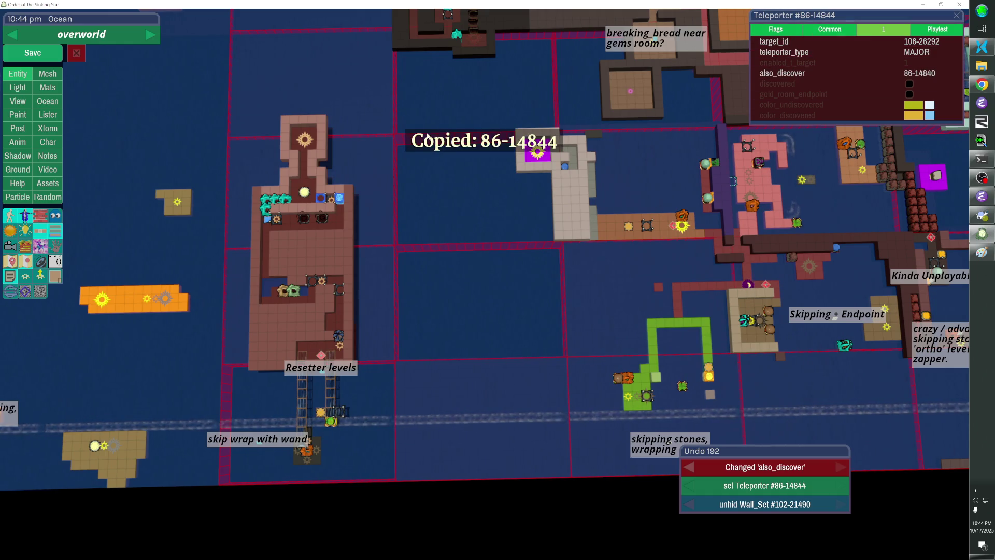
{"action": "left_click", "coordinate": [538, 151]}
{"action": "left_click", "coordinate": [816, 74]}
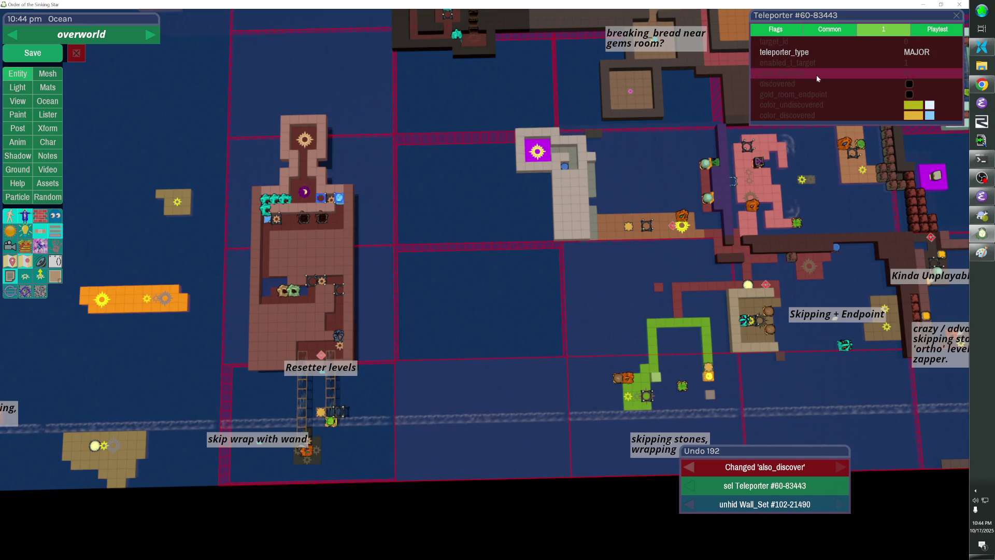
{"action": "left_click", "coordinate": [815, 74]}
{"action": "key", "text": "ctrl+v"}
{"action": "key", "text": "Return"}
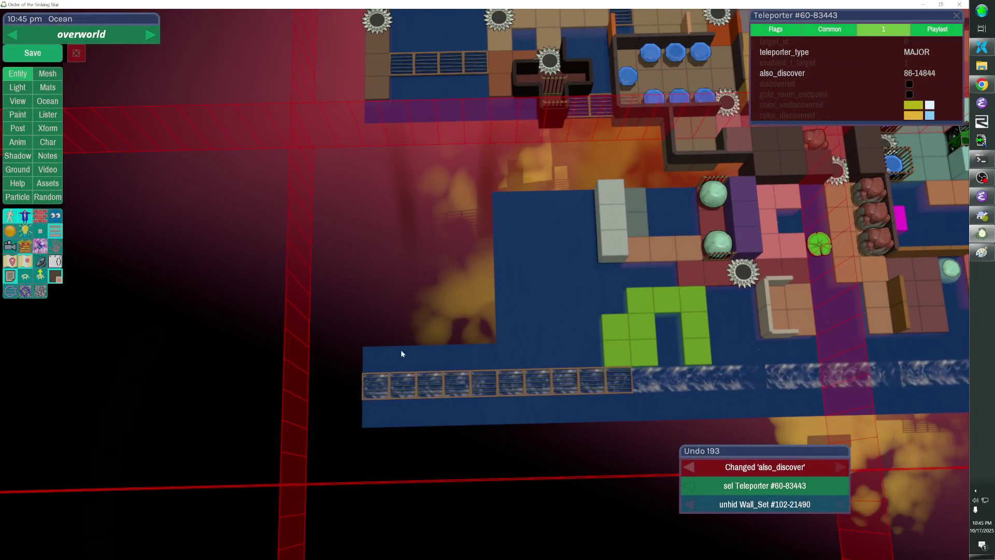
Paste a copy of the dark-red wall block, lowered to floor level and shifted one tile right.
{"action": "left_click", "coordinate": [708, 275]}
{"action": "key", "text": "ctrl+v"}
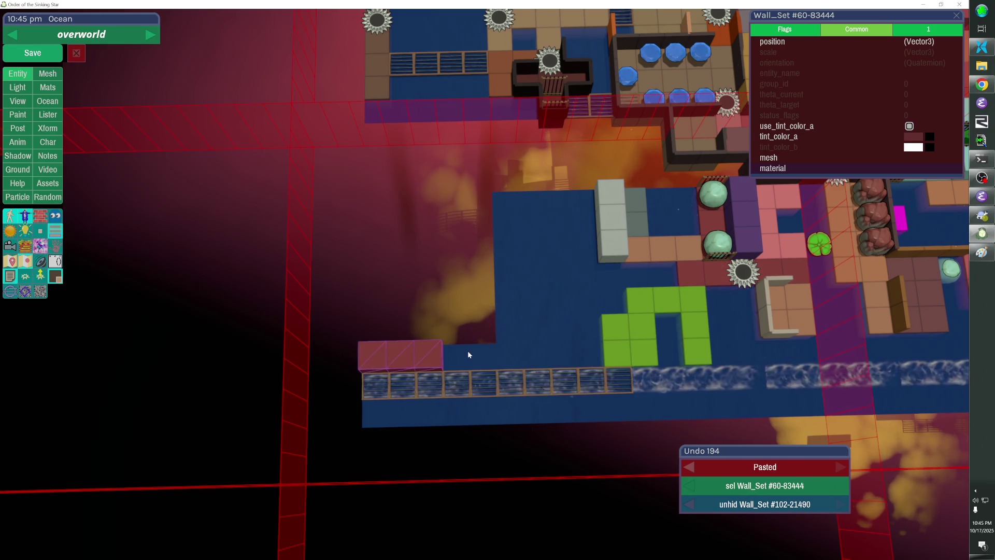
{"action": "key", "text": "Page_Down"}
{"action": "key", "text": "Right"}
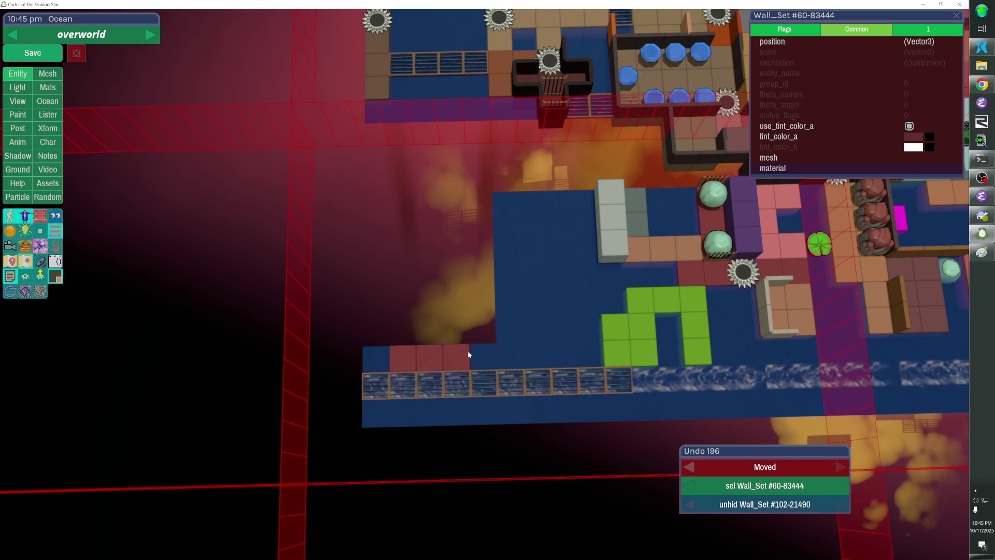
{"action": "key", "text": "alt+Tab"}
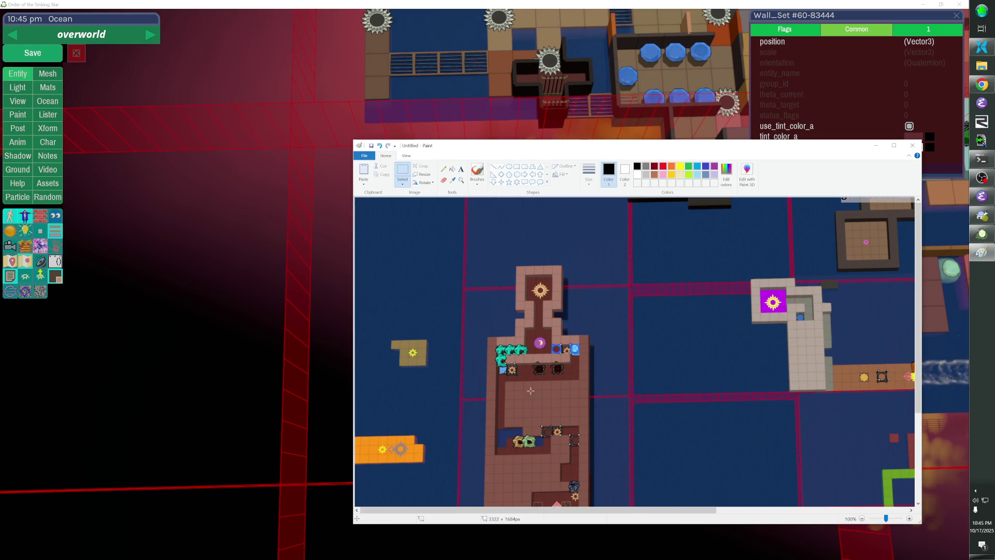
{"action": "key", "text": "alt+Tab"}
{"action": "key", "text": "ctrl+v"}
{"action": "key", "text": "Page_Up"}
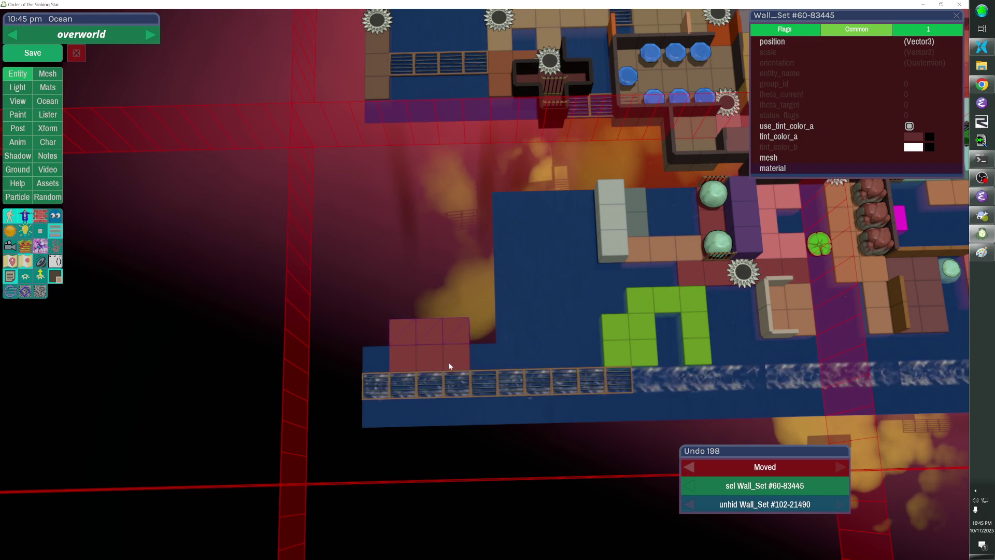
{"action": "key", "text": "Delete"}
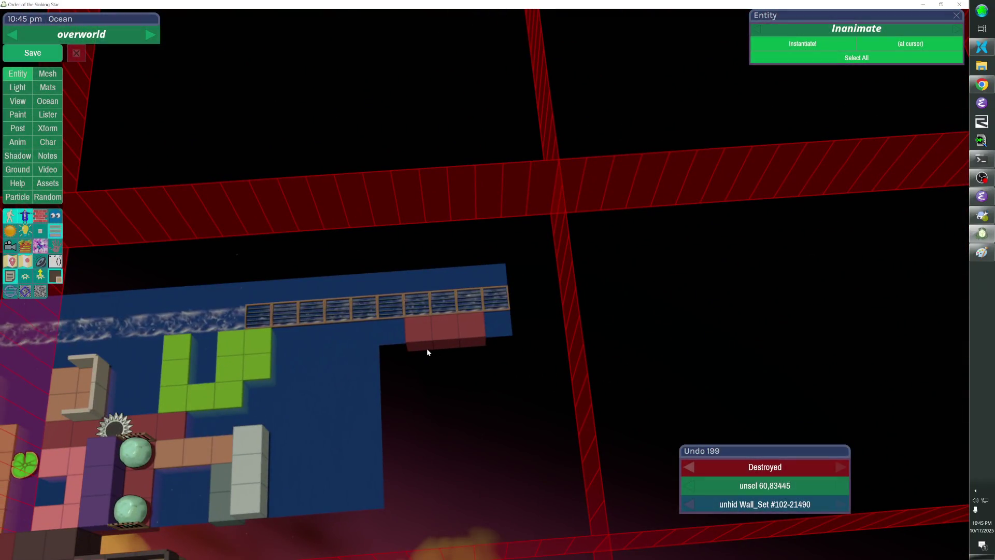
Fill the area below the fence bridge with red cubes and extend a red column downward.
{"action": "mouse_move", "coordinate": [427, 348]}
{"action": "left_mouse_down"}
{"action": "mouse_move", "coordinate": [494, 373]}
{"action": "mouse_move", "coordinate": [498, 390]}
{"action": "left_mouse_up"}
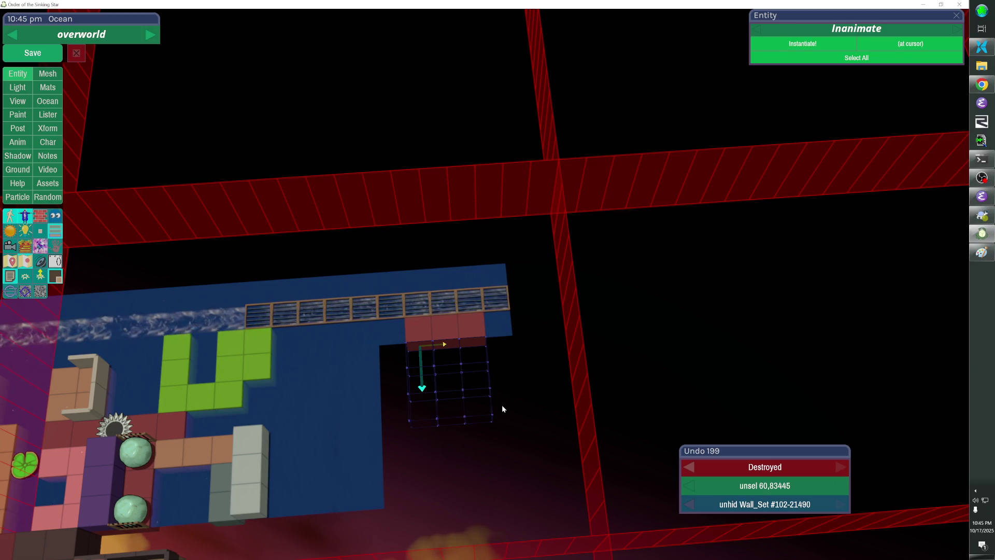
{"action": "left_click", "coordinate": [502, 407]}
{"action": "key", "text": "alt+Tab"}
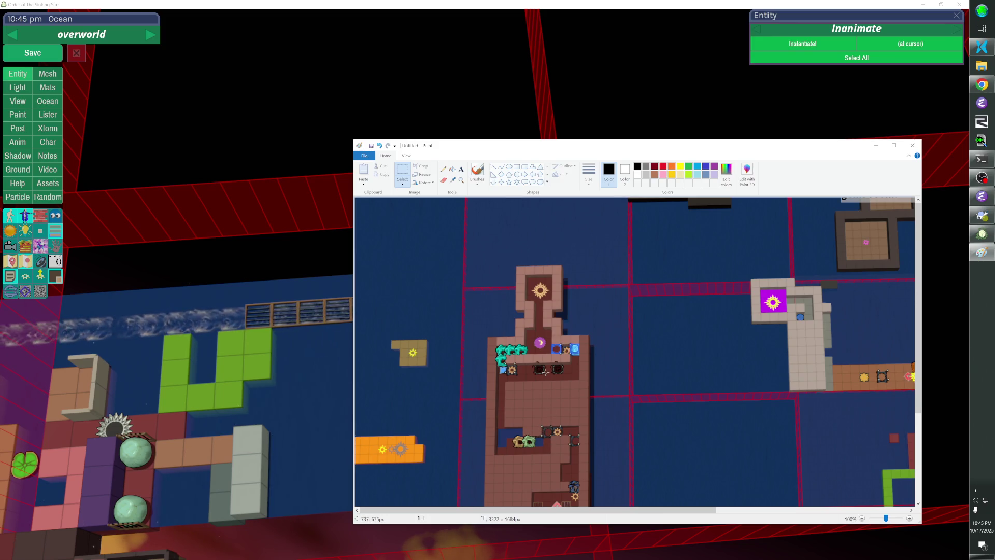
{"action": "key", "text": "alt+Tab"}
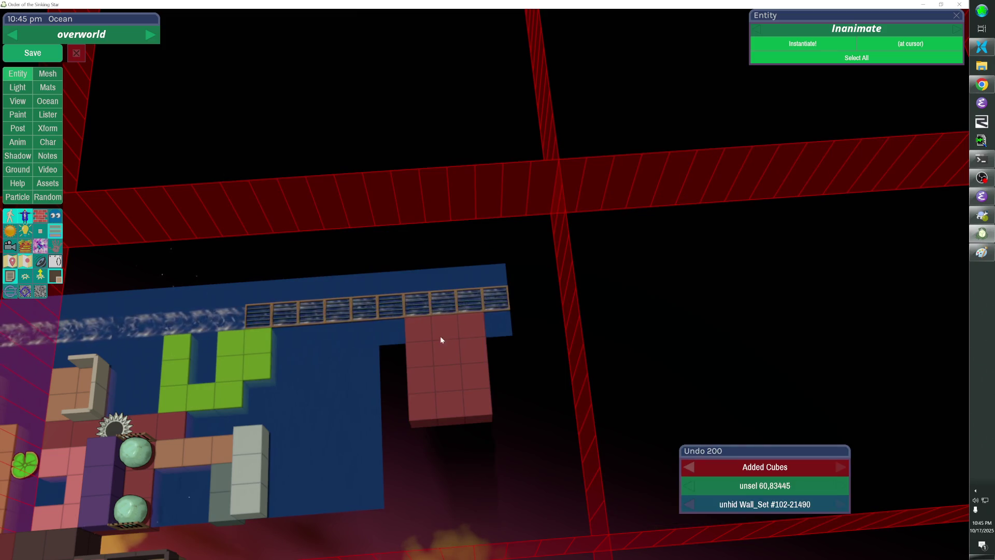
{"action": "left_click", "coordinate": [421, 422]}
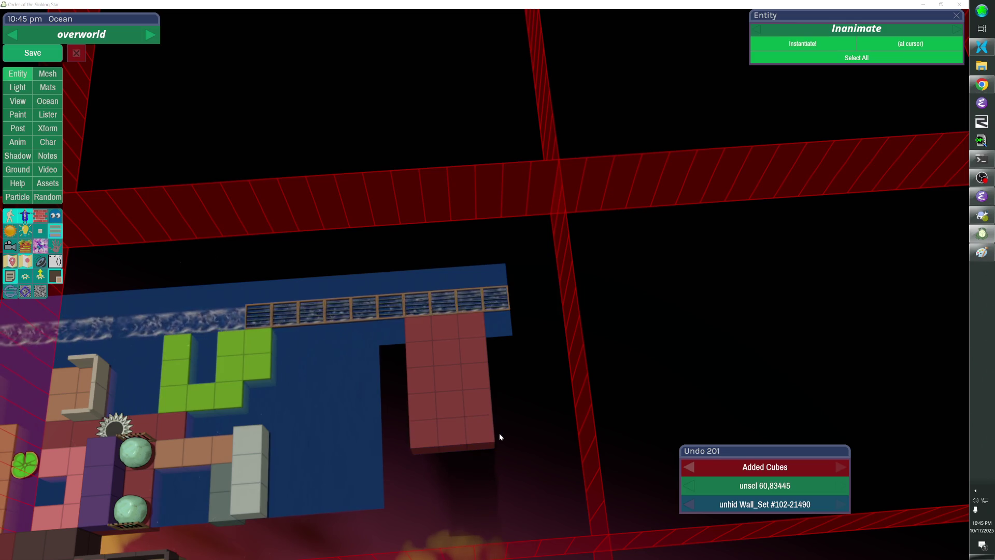
{"action": "key", "text": "alt+Tab"}
{"action": "key", "text": "alt+Tab"}
{"action": "left_click_drag", "start_coordinate": [452, 450], "coordinate": [456, 527]}
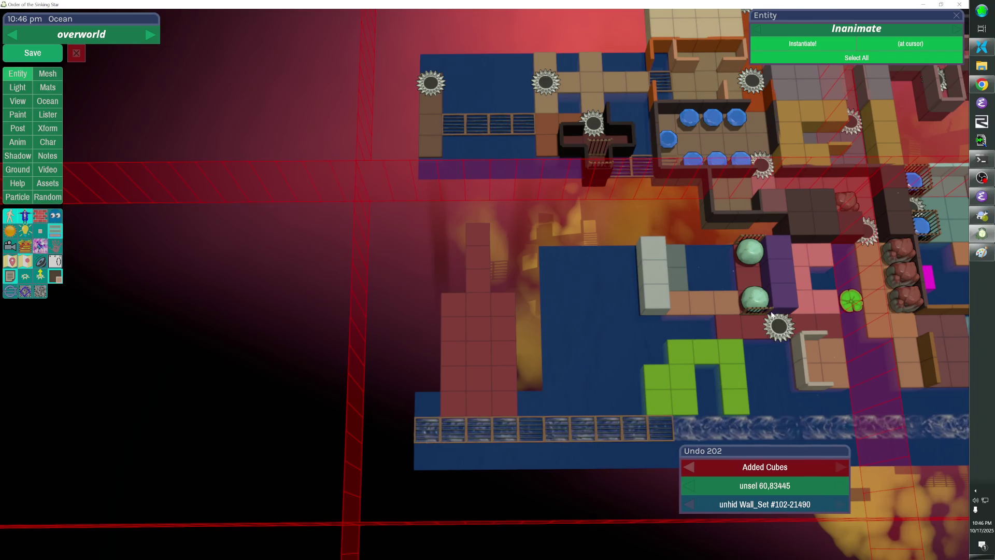
Paste a copy of the spike teleporter onto the red block and clear its copied target_id.
{"action": "left_click", "coordinate": [772, 314]}
{"action": "key", "text": "ctrl+c"}
{"action": "key", "text": "ctrl+v"}
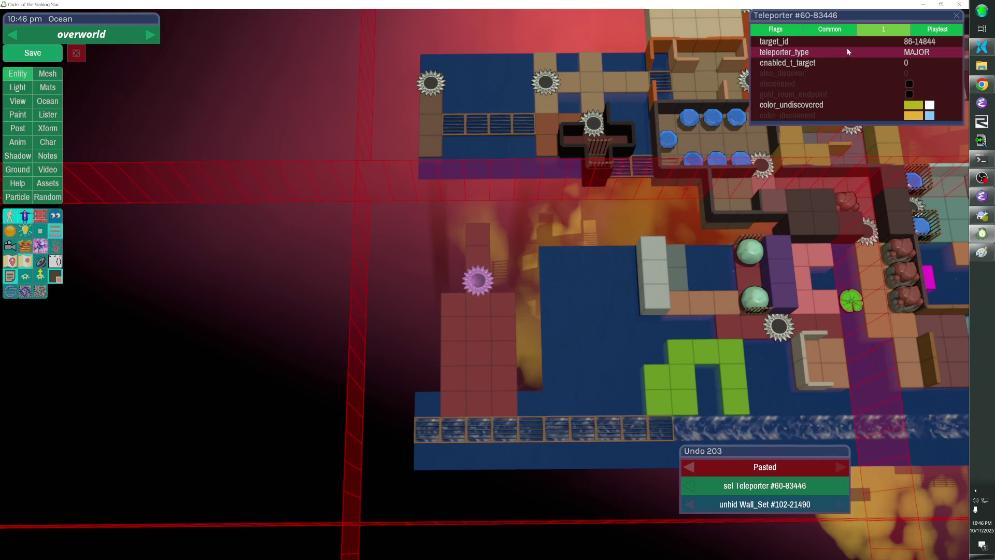
{"action": "left_click", "coordinate": [851, 40]}
{"action": "key", "text": "BackSpace"}
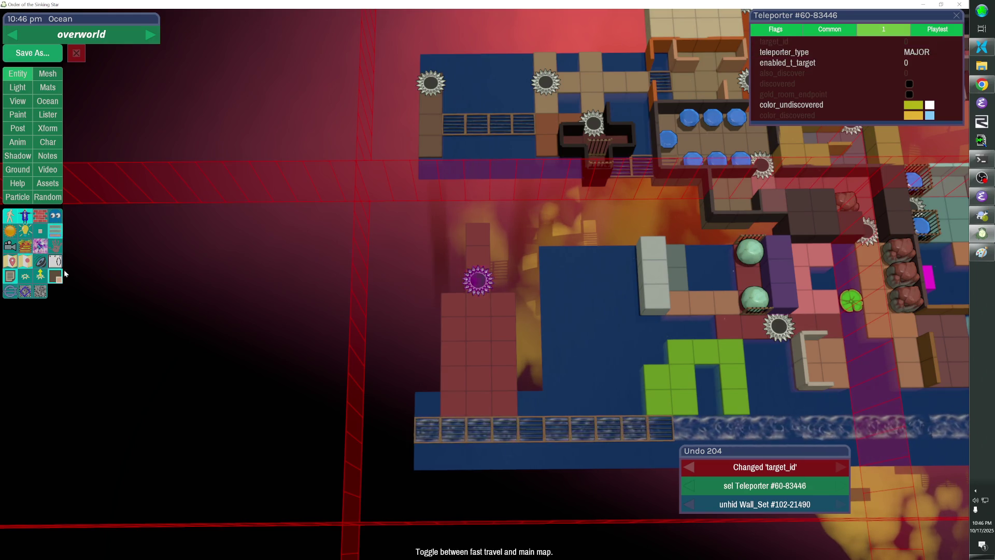
{"action": "left_click", "coordinate": [778, 325]}
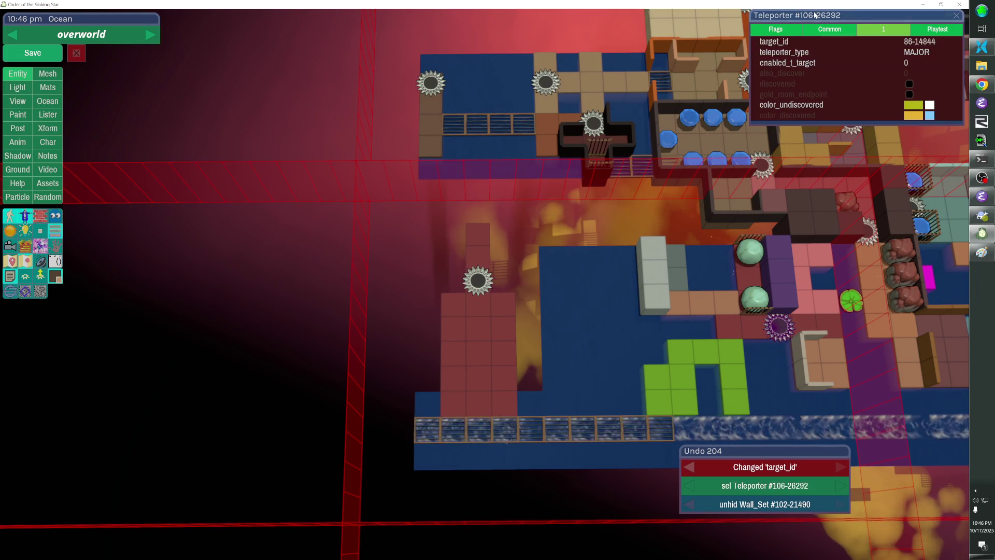
{"action": "key", "text": "ctrl+c"}
{"action": "key", "text": "Escape"}
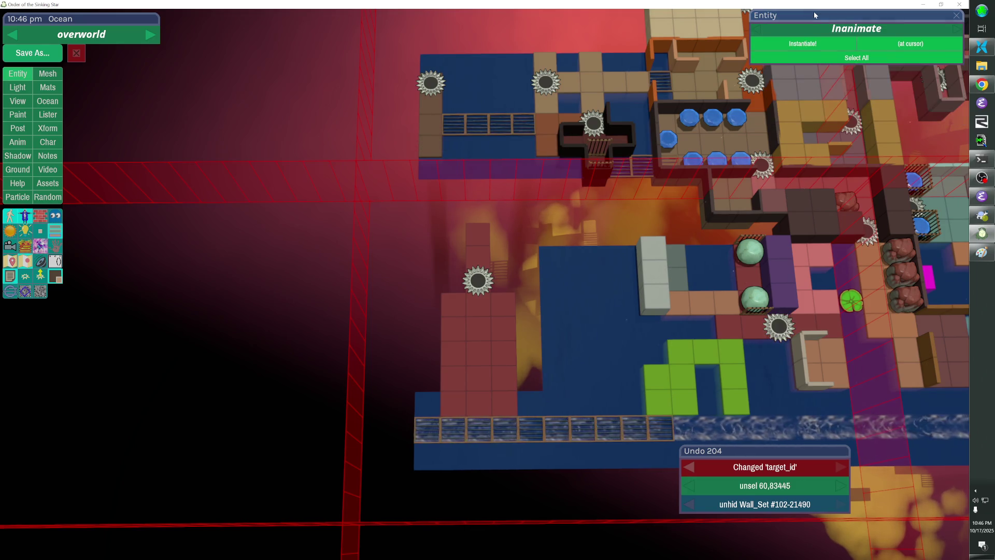
Set the new spike teleporter's target_id to 60-83443.
{"action": "key", "text": "ctrl+z"}
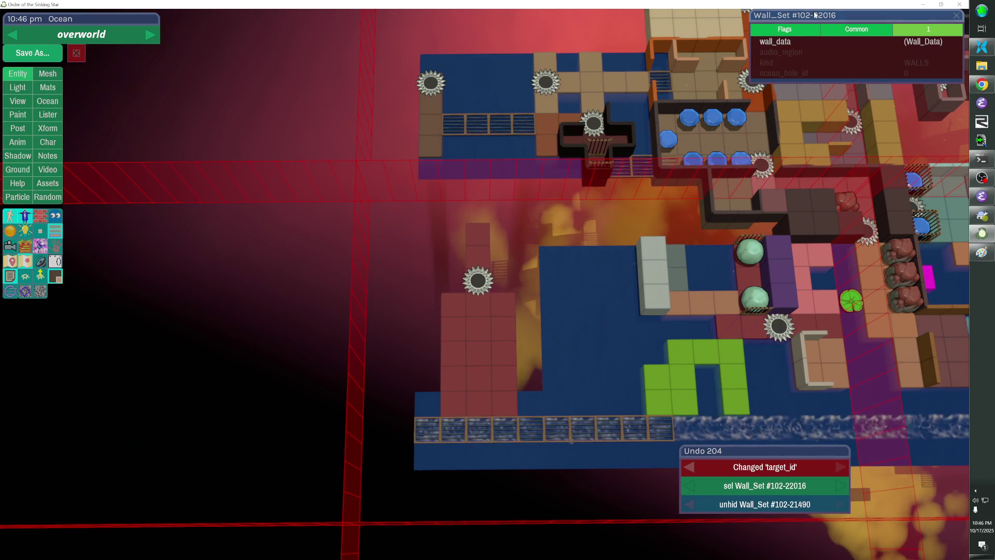
{"action": "key", "text": "ctrl+c"}
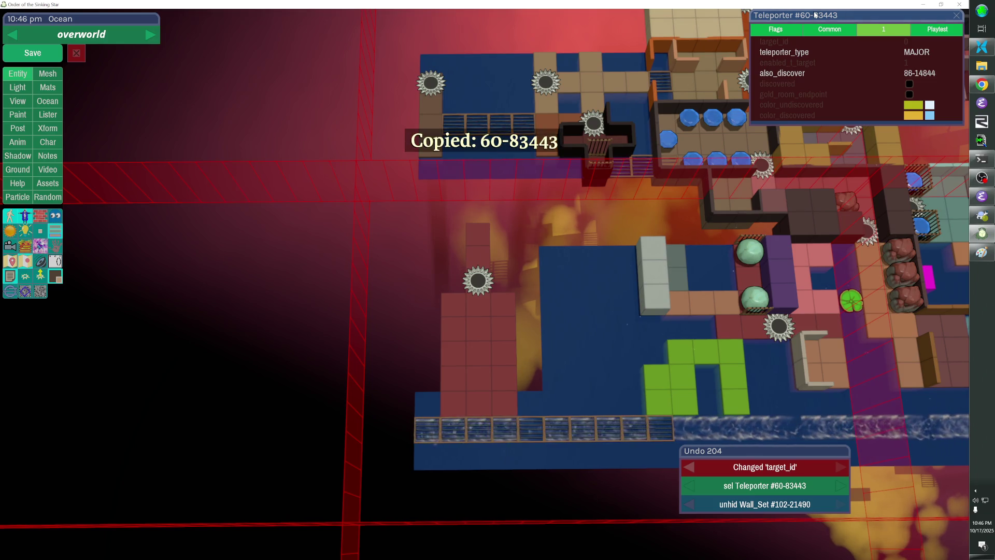
{"action": "left_click", "coordinate": [477, 280]}
{"action": "key", "text": "ctrl+v"}
{"action": "key", "text": "Return"}
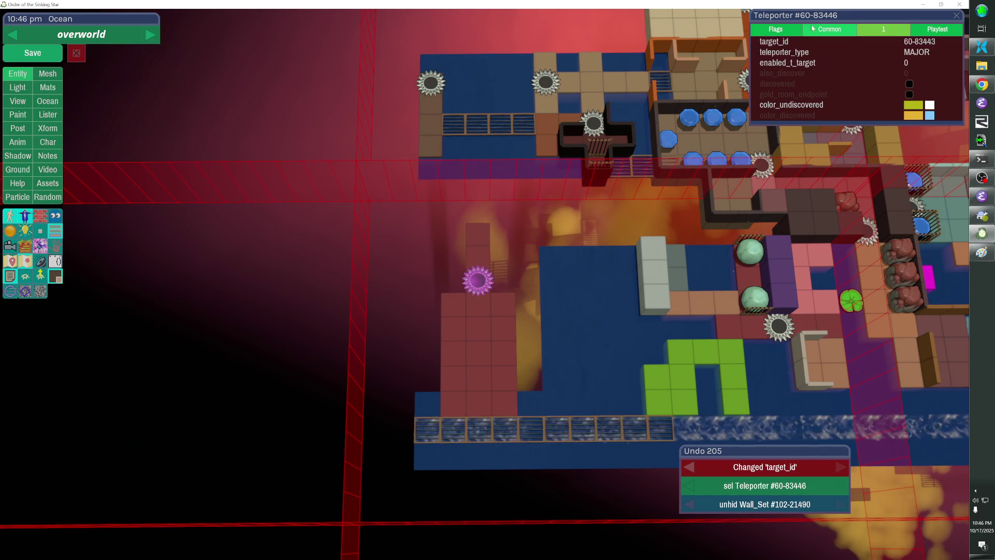
Point teleporter 60-83443's target_id back to the new teleporter 60-83446 and save the level.
{"action": "key", "text": "ctrl+c"}
{"action": "right_click", "coordinate": [811, 40]}
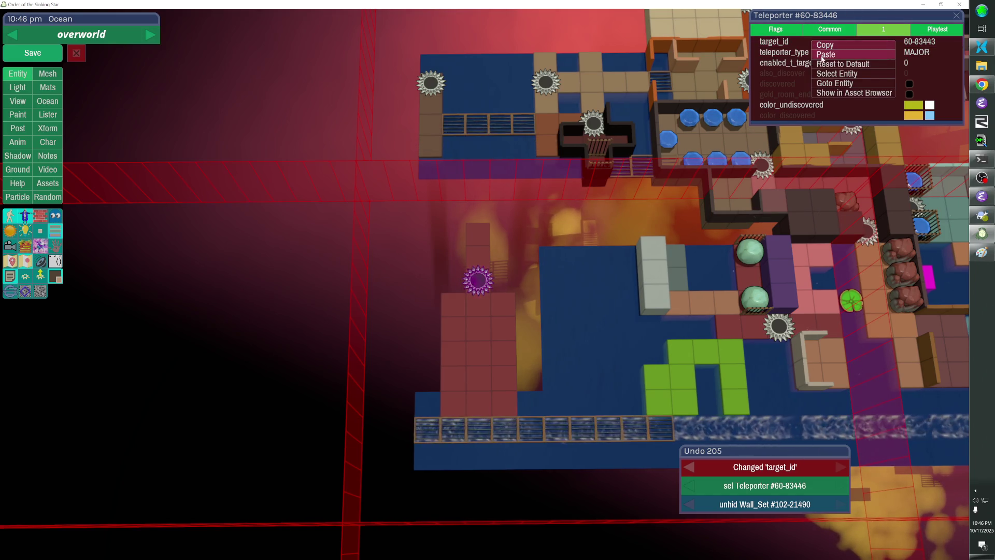
{"action": "left_click", "coordinate": [837, 74]}
{"action": "left_click", "coordinate": [870, 41]}
{"action": "key", "text": "ctrl+v"}
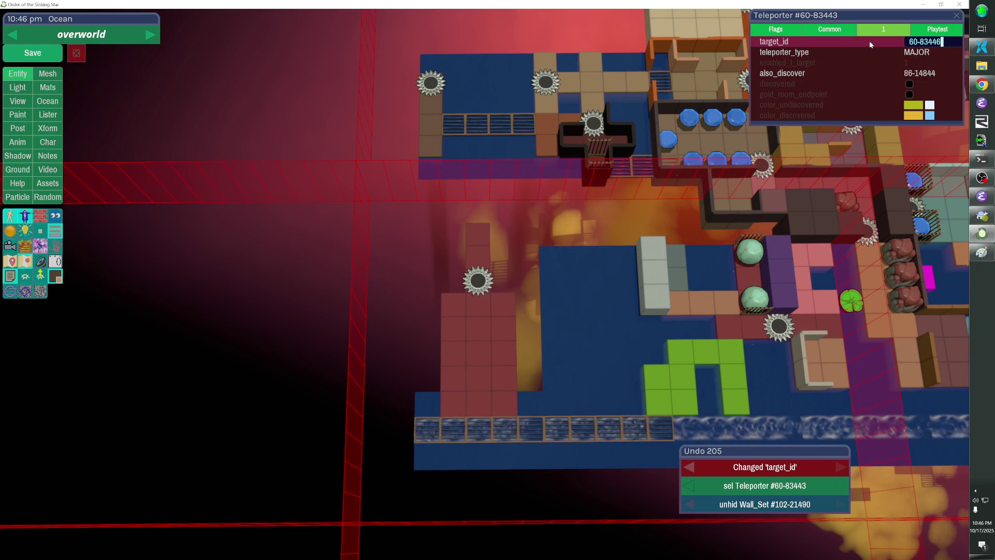
{"action": "key", "text": "Return"}
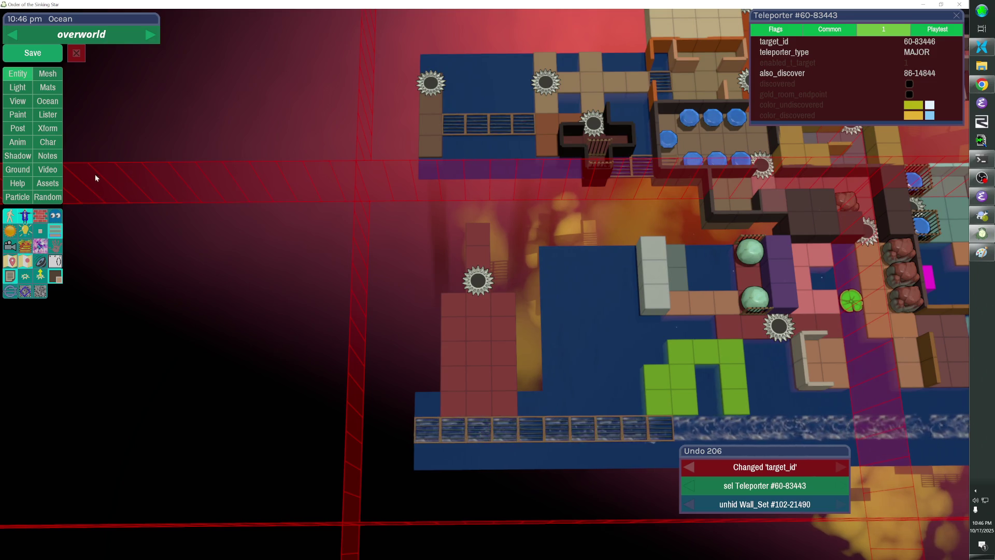
{"action": "left_click", "coordinate": [33, 52]}
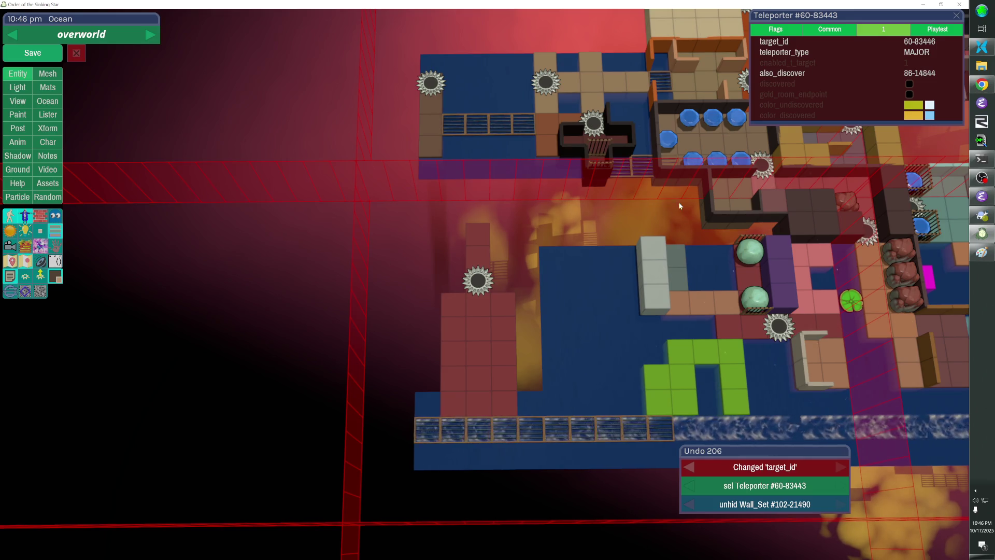
{"action": "left_click", "coordinate": [717, 209]}
Paste a copy of the two fences along the red block's right edge.
{"action": "key", "text": "ctrl+v"}
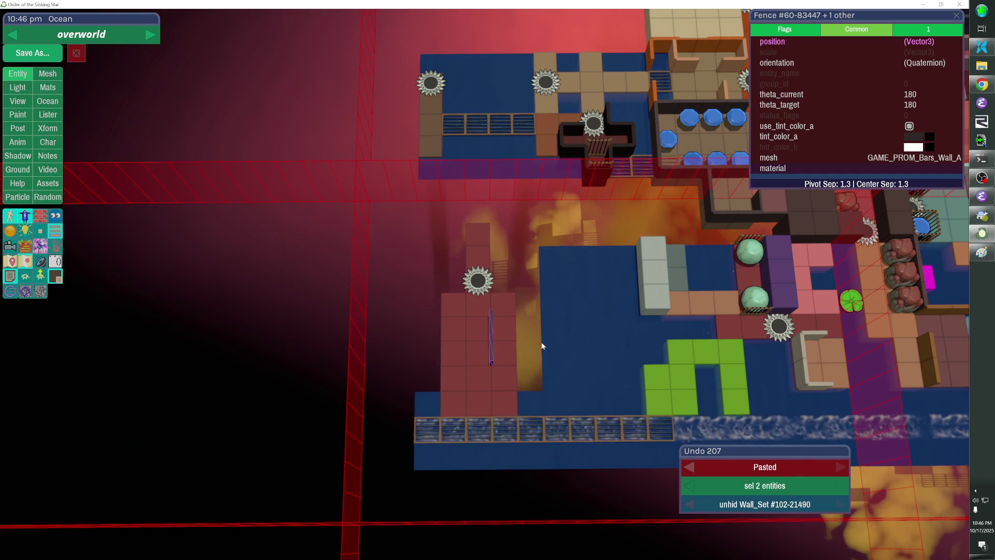
{"action": "key", "text": "alt+Tab"}
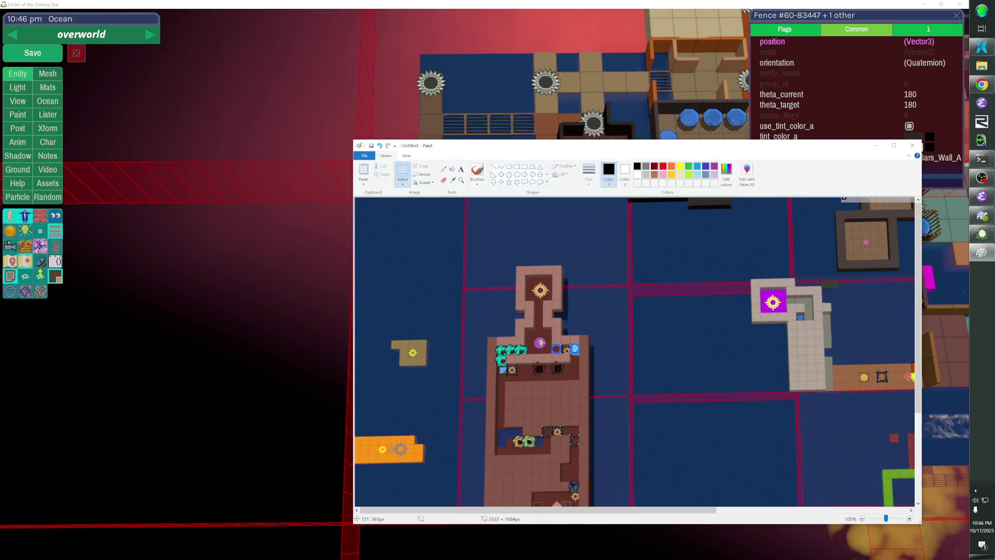
{"action": "key", "text": "alt+Tab"}
{"action": "key", "text": "alt+Tab"}
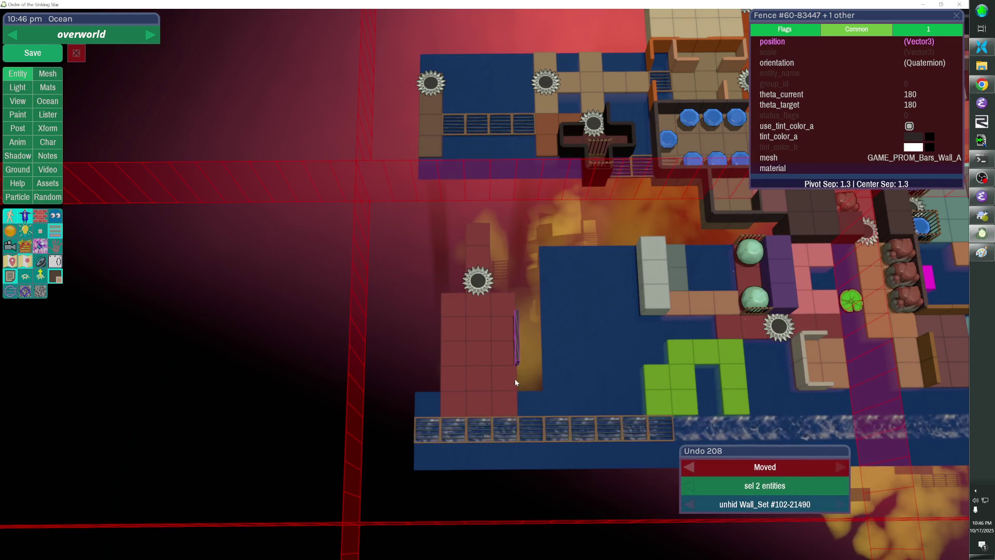
Add red wall cubes to fill out the block, checking against the Paint reference map.
{"action": "left_click", "coordinate": [457, 372]}
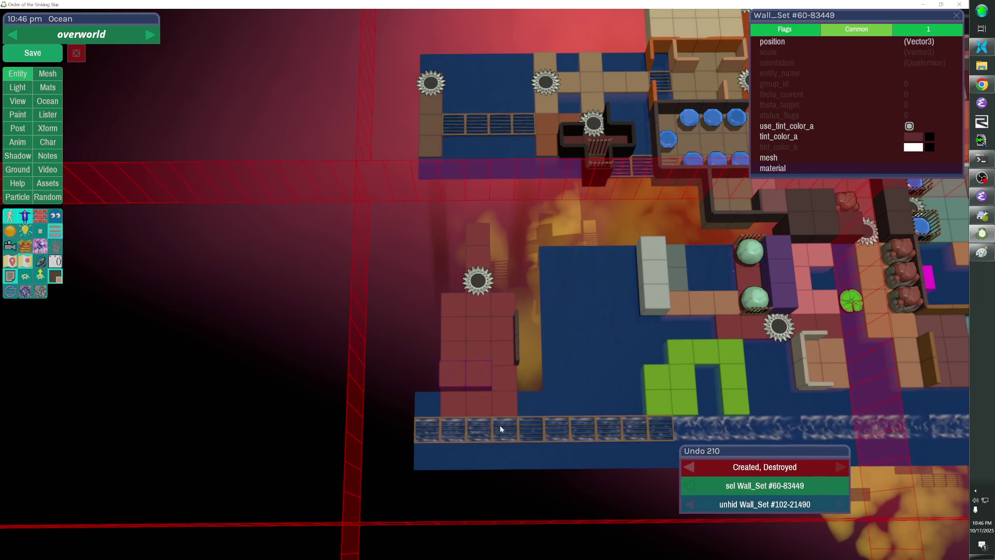
{"action": "key", "text": "alt+Tab"}
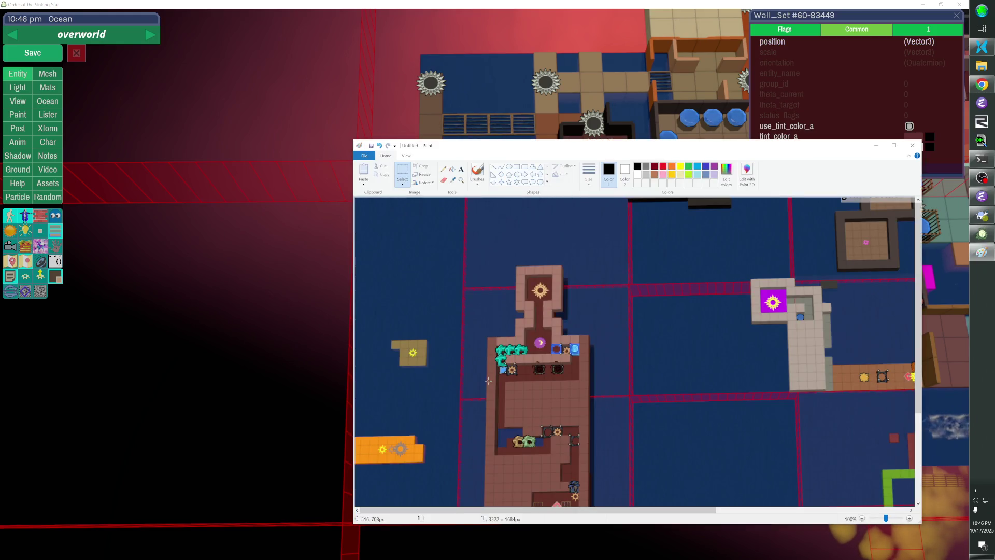
{"action": "key", "text": "alt+Tab"}
{"action": "key", "text": "alt+Tab"}
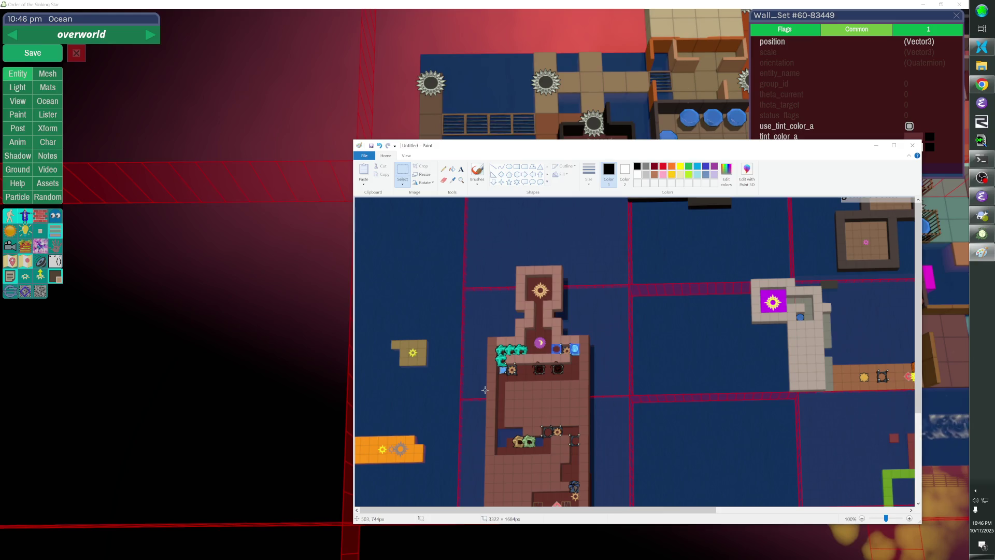
{"action": "key", "text": "alt+Tab"}
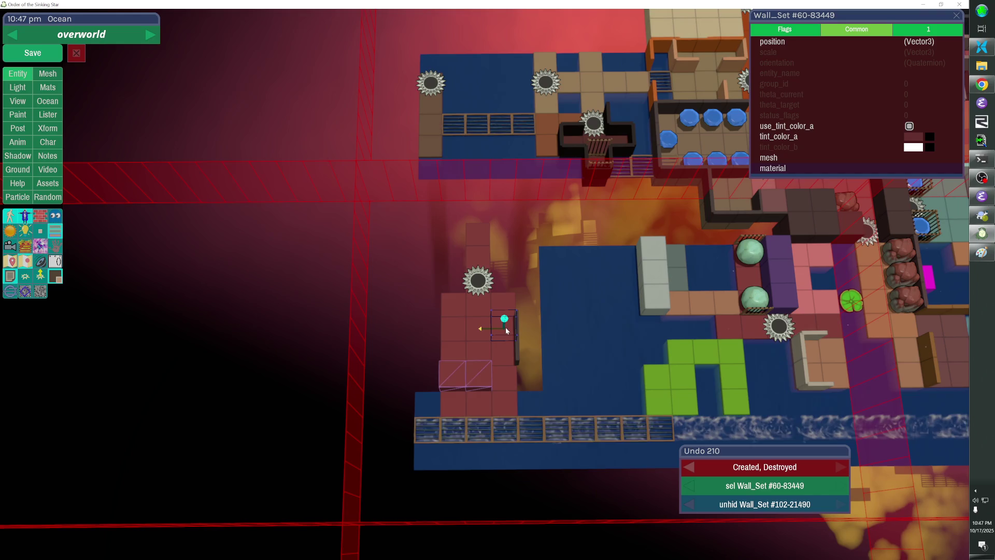
{"action": "left_click", "coordinate": [472, 332]}
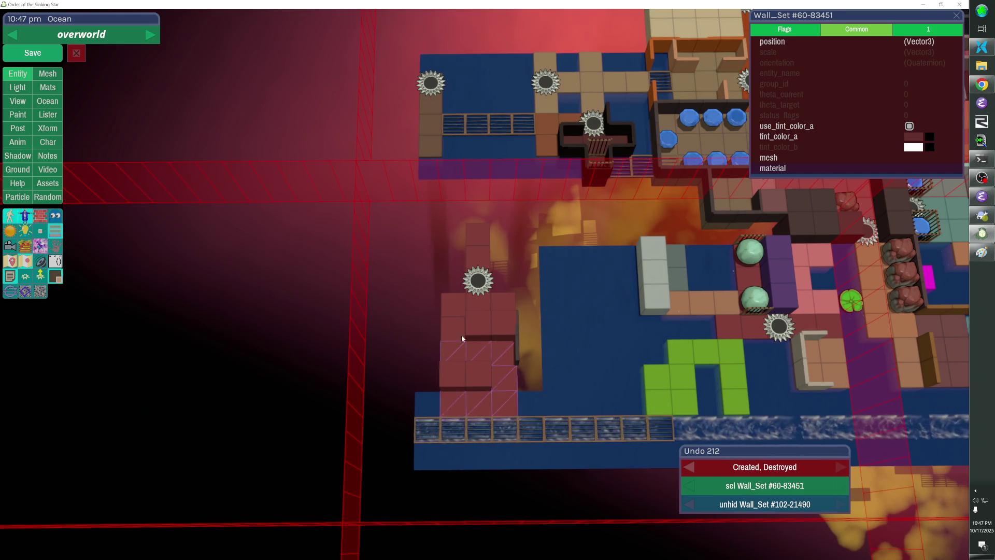
{"action": "key", "text": "alt+Tab"}
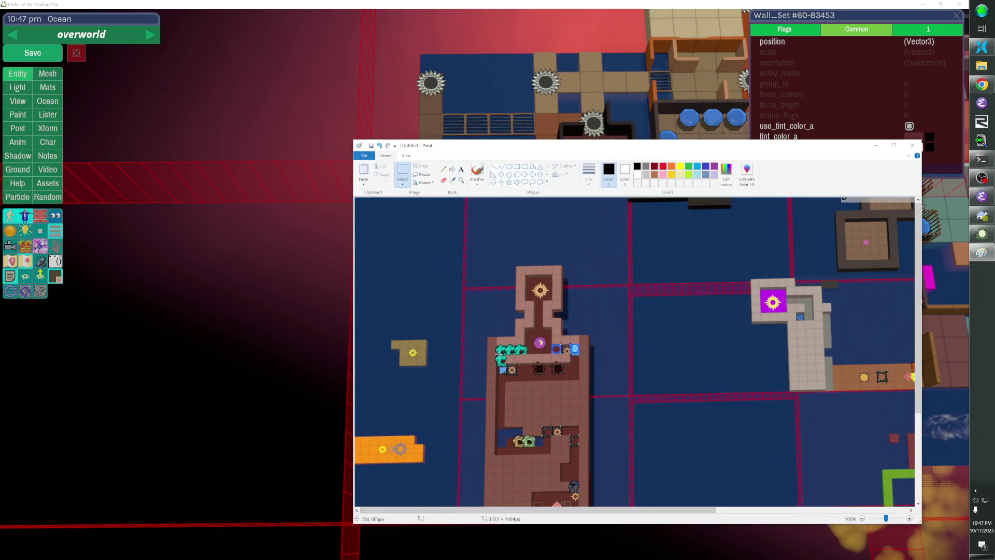
{"action": "key", "text": "alt+Tab"}
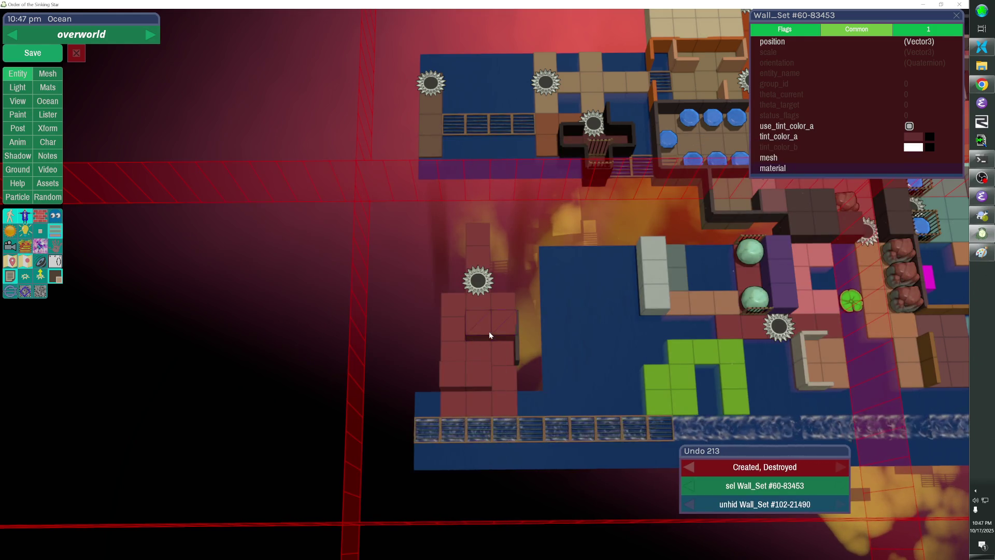
{"action": "key", "text": "alt+Tab"}
{"action": "key", "text": "alt+Tab"}
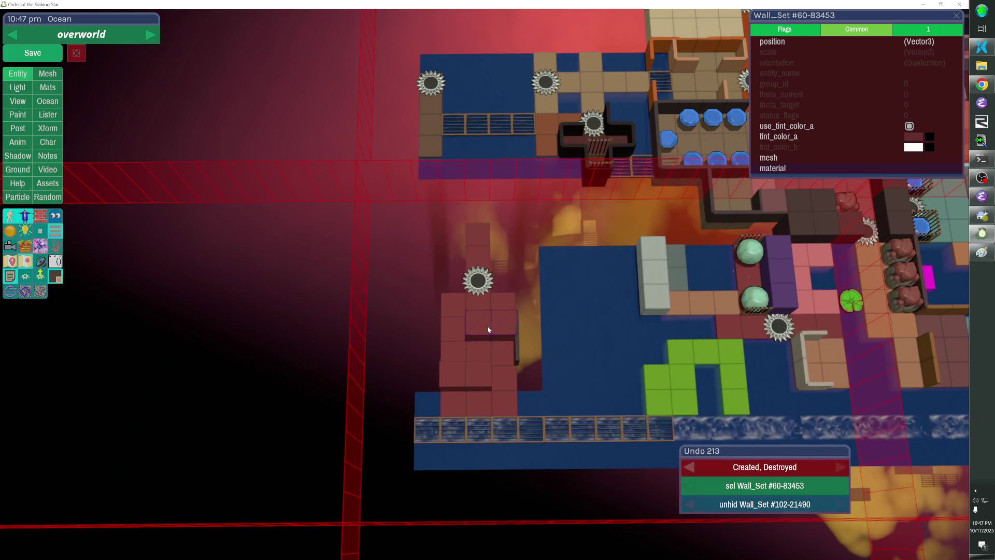
{"action": "left_click", "coordinate": [516, 329]}
Duplicate the pair of fences and shift the copies up and left into place.
{"action": "left_click", "coordinate": [517, 329], "text": "shift"}
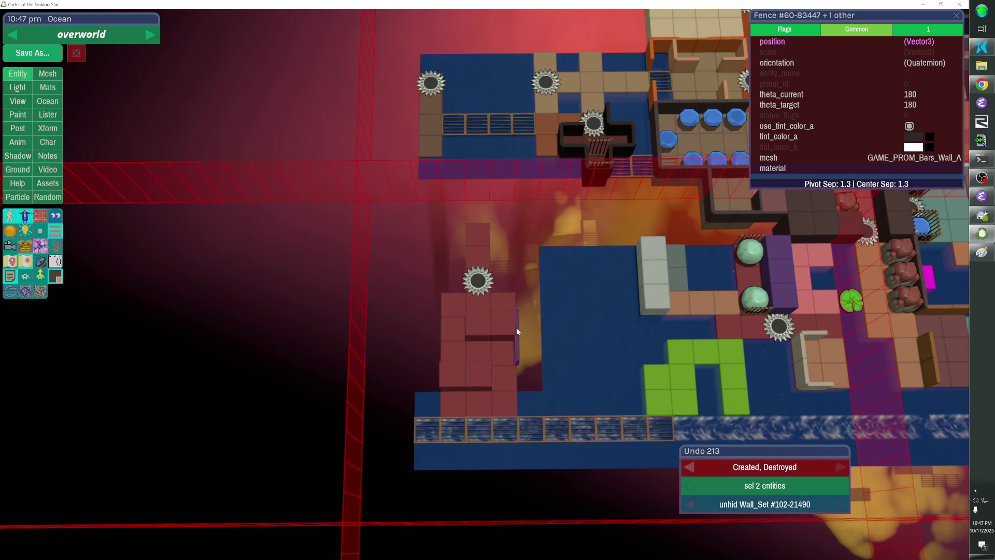
{"action": "key", "text": "ctrl+d"}
{"action": "key", "text": "Up"}
{"action": "key", "text": "Up"}
{"action": "key", "text": "Up"}
{"action": "key", "text": "Left"}
{"action": "key", "text": "Up"}
{"action": "key", "text": "Left"}
Cap the column top with a fence and add a rotated fence beside the wall column.
{"action": "left_click", "coordinate": [498, 266]}
{"action": "left_click", "coordinate": [491, 268]}
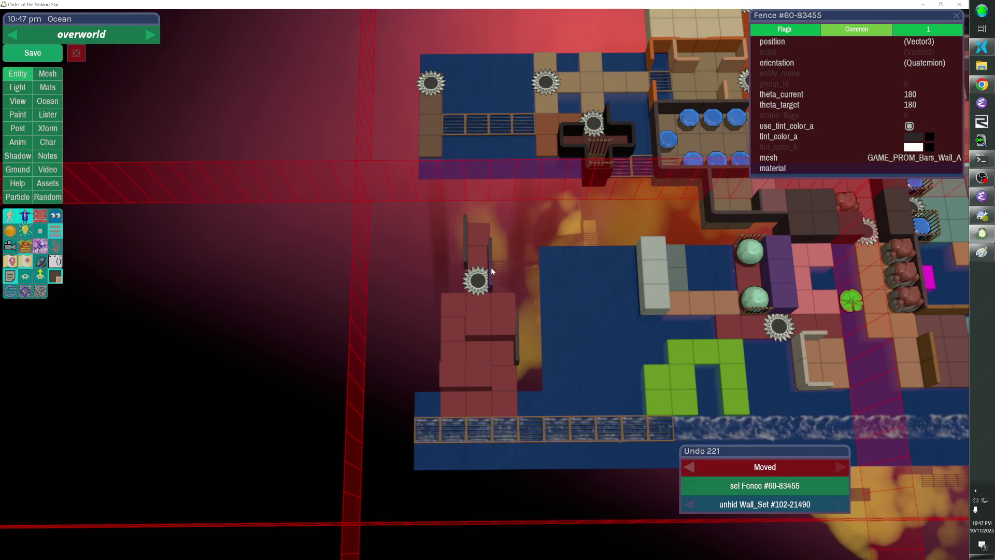
{"action": "key", "text": "ctrl+d"}
{"action": "key", "text": "Up"}
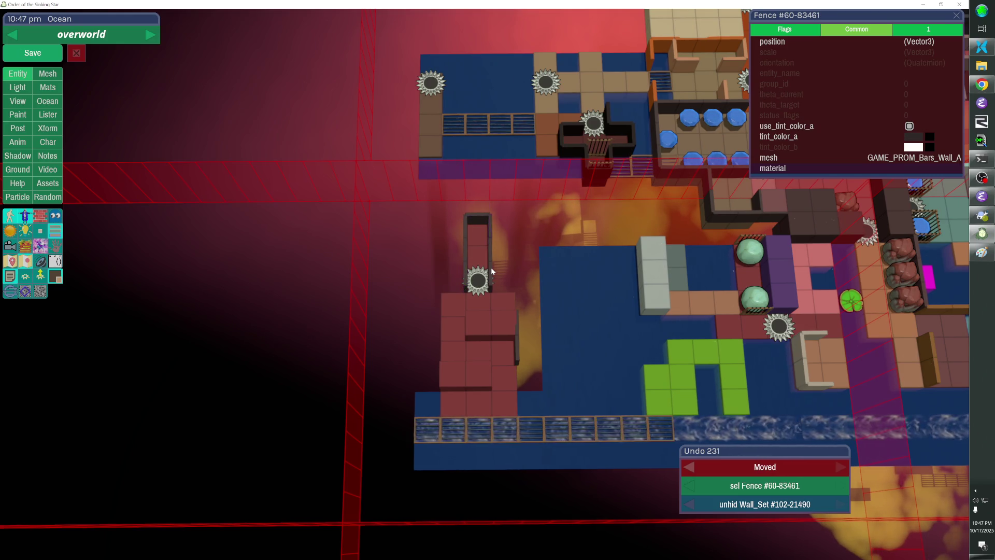
{"action": "key", "text": "ctrl+v"}
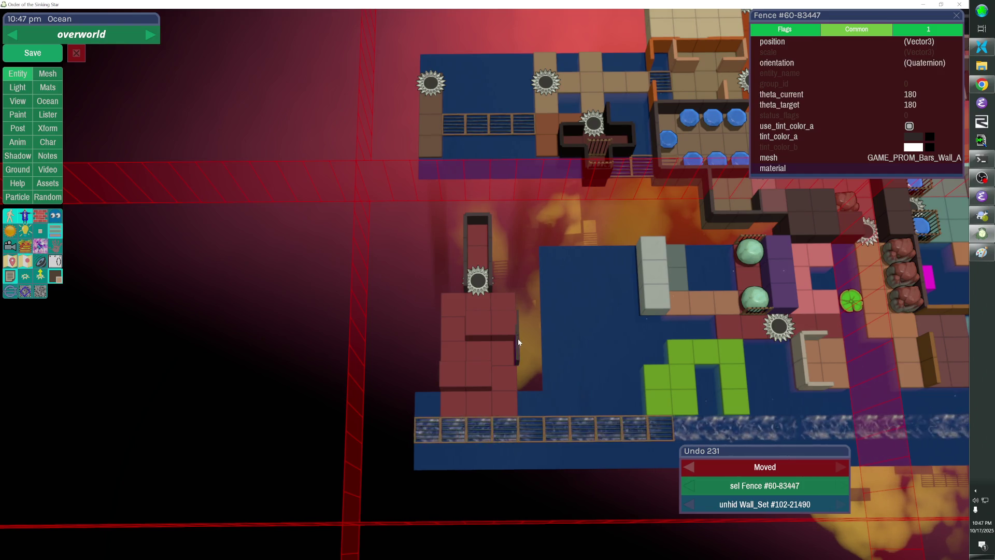
{"action": "key", "text": "r"}
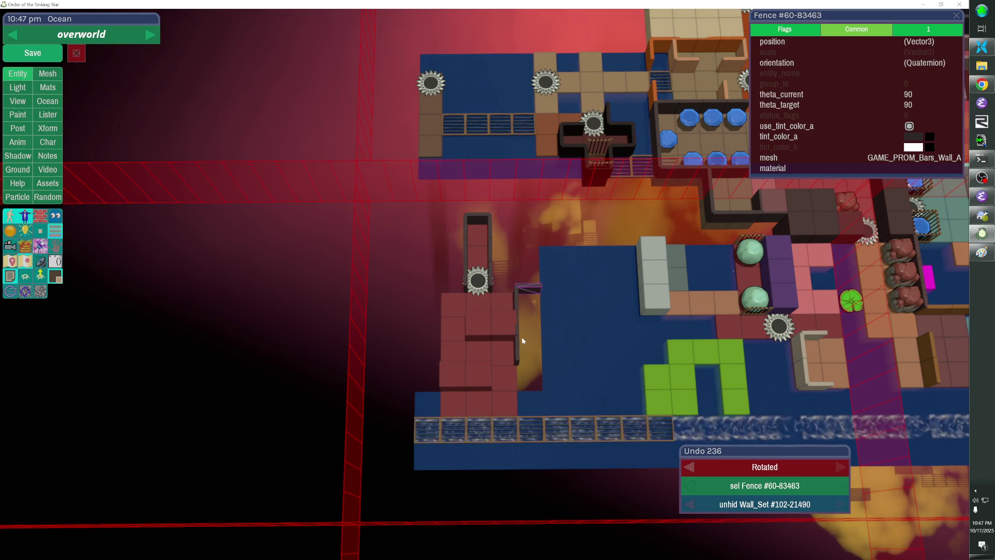
{"action": "key", "text": "Left"}
Add more rotated fences down the wall's left side and one up its right side.
{"action": "key", "text": "ctrl+v"}
{"action": "key", "text": "r"}
{"action": "key", "text": "Down"}
{"action": "key", "text": "ctrl+v"}
{"action": "key", "text": "Down"}
{"action": "key", "text": "Down"}
{"action": "key", "text": "Down"}
{"action": "key", "text": "ctrl+v"}
{"action": "key", "text": "Up"}
{"action": "key", "text": "Up"}
{"action": "key", "text": "Up"}
{"action": "left_click", "coordinate": [473, 318]}
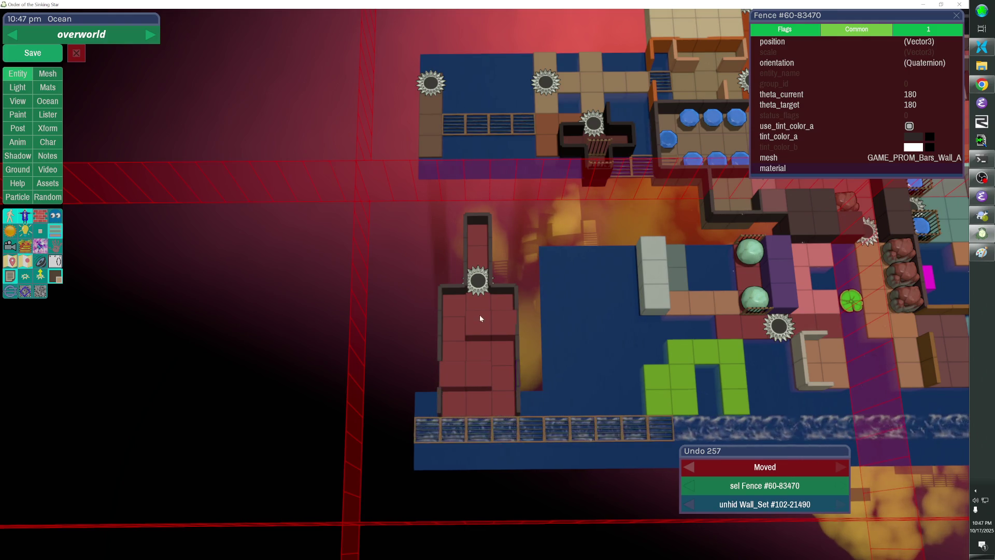
Tint two of the column's wall tiles a dark colour.
{"action": "left_click", "coordinate": [513, 287]}
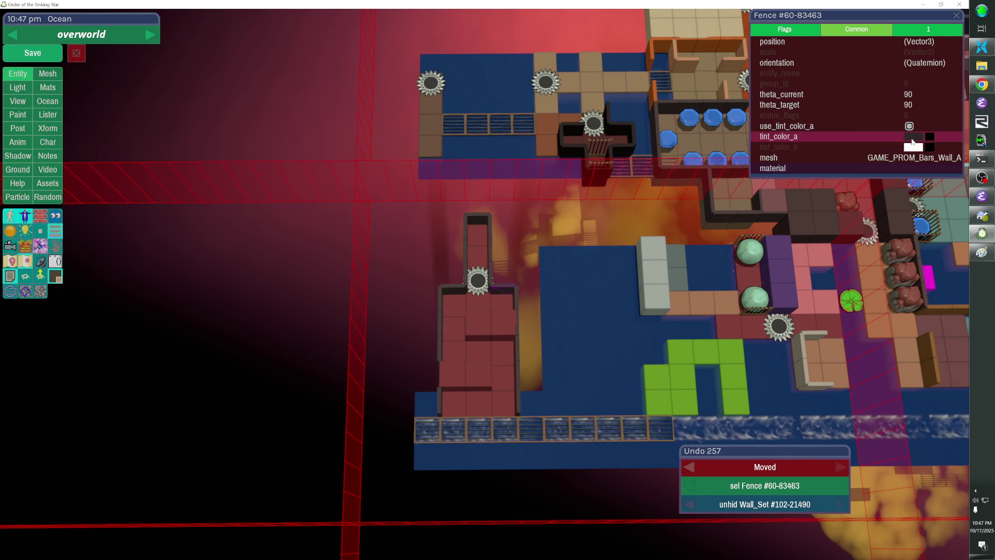
{"action": "left_click", "coordinate": [913, 137]}
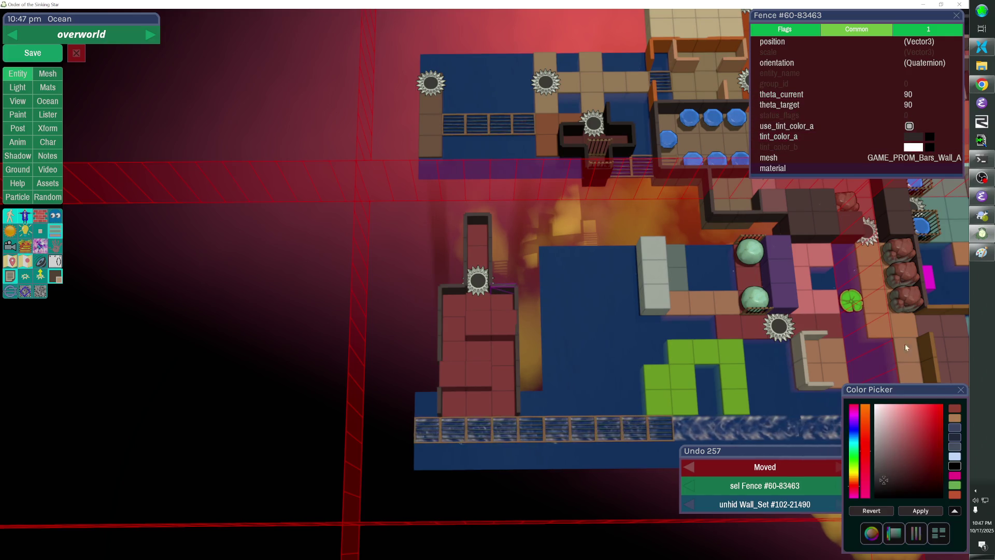
{"action": "left_click", "coordinate": [511, 315]}
{"action": "left_click", "coordinate": [467, 374], "text": "shift"}
{"action": "left_click", "coordinate": [959, 498]}
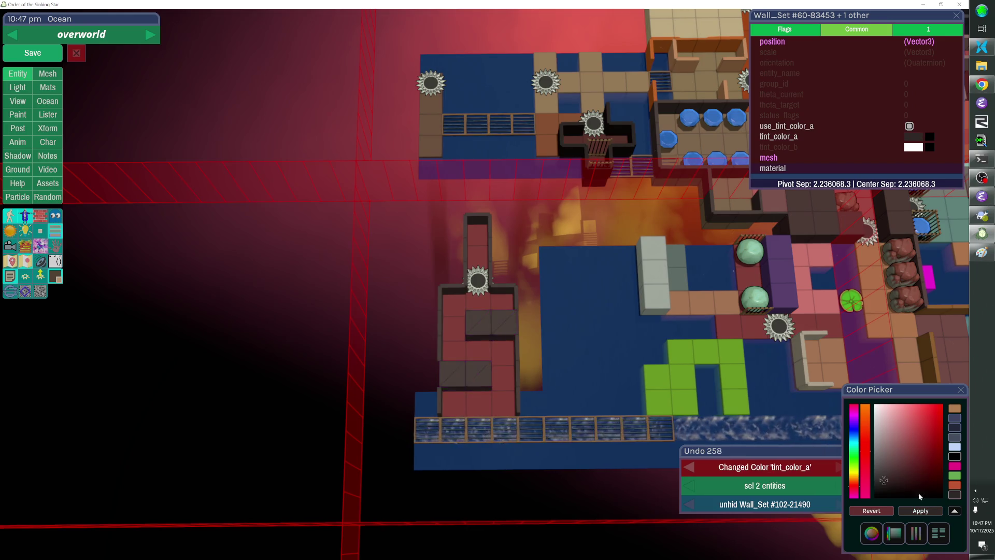
Put the column's sawblade teleporter into a new group named UFTAbuse.
{"action": "left_click", "coordinate": [478, 280]}
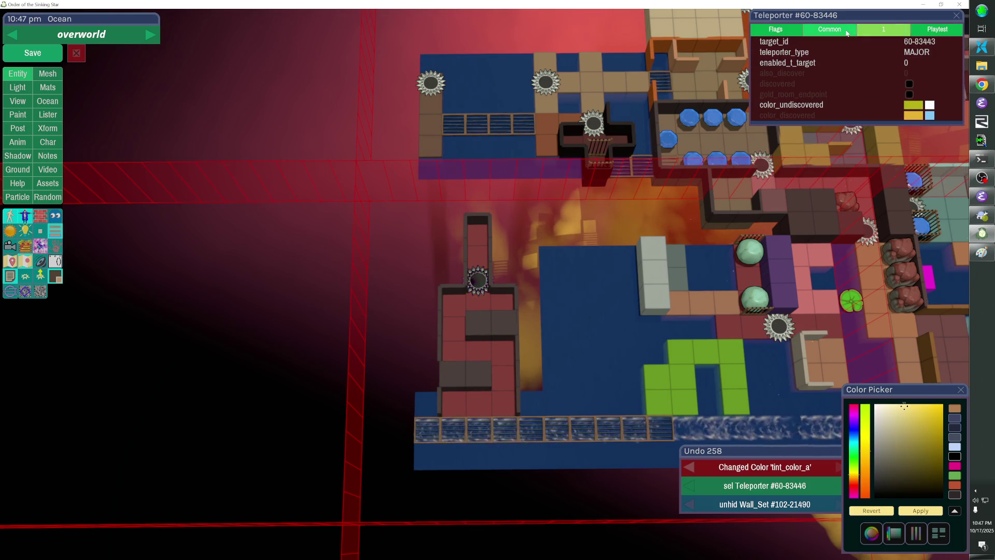
{"action": "left_click", "coordinate": [829, 29]}
{"action": "left_click", "coordinate": [869, 83]}
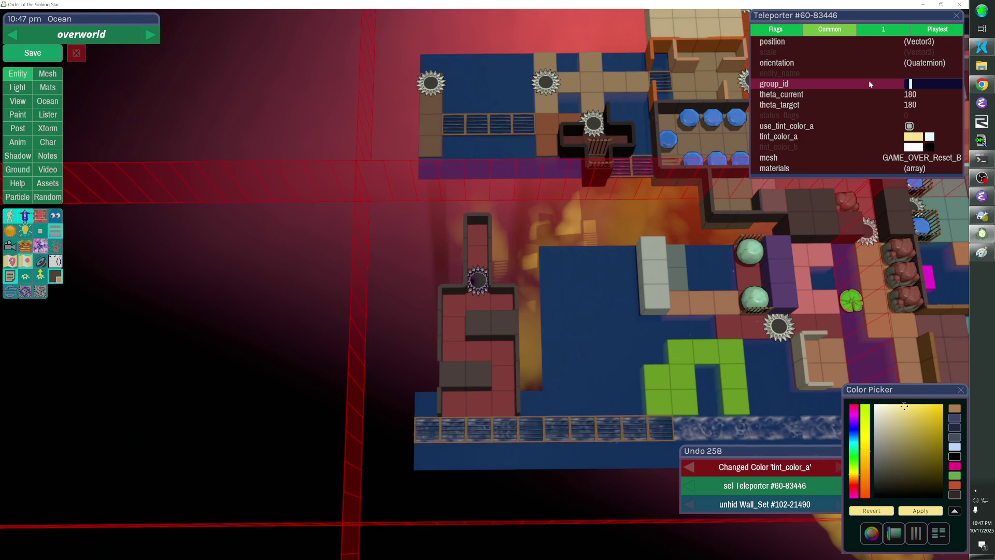
{"action": "type", "text": "UFT"}
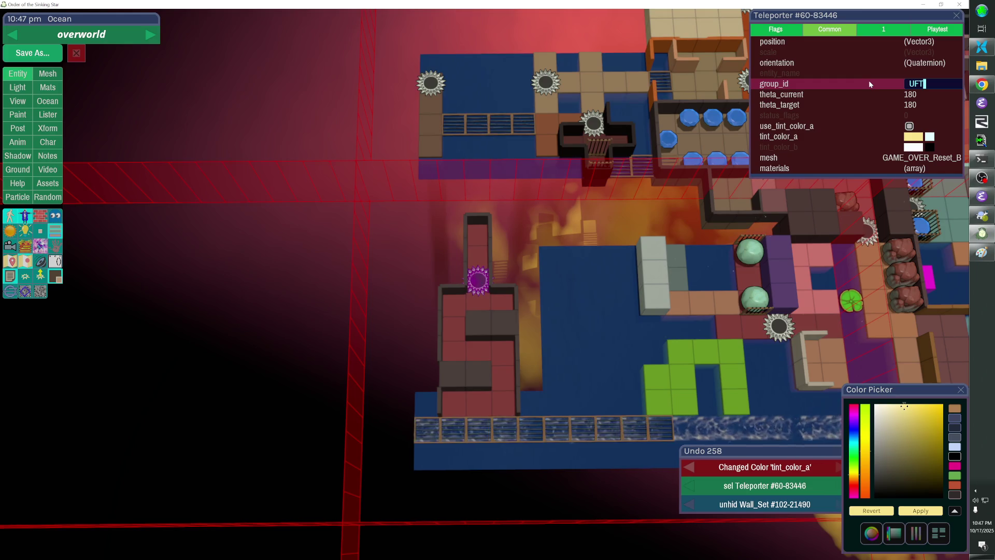
{"action": "type", "text": "Abuse"}
{"action": "key", "text": "Return"}
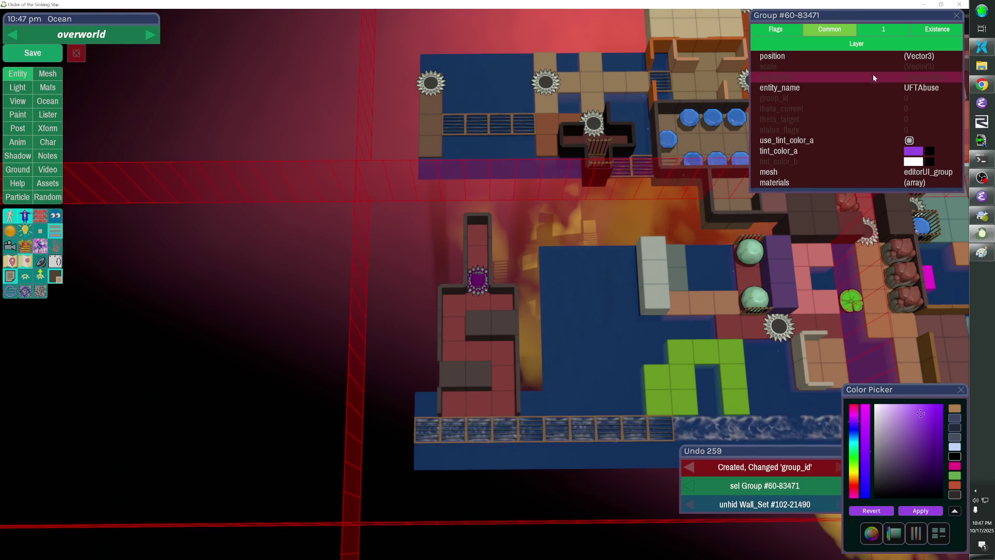
{"action": "left_click", "coordinate": [779, 326]}
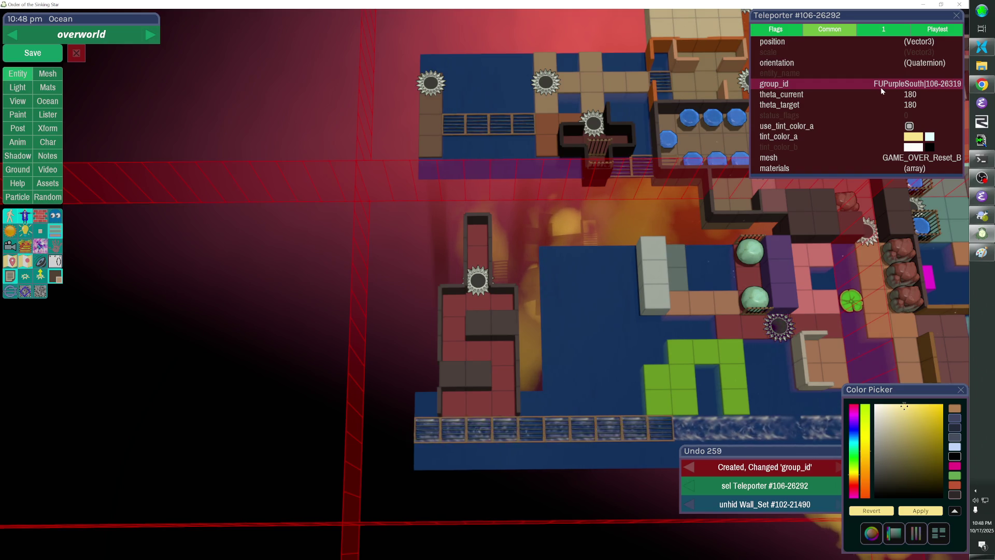
Copy the parent group id from the teleporter's FUPurpleSouth group.
{"action": "right_click", "coordinate": [882, 91]}
{"action": "left_click", "coordinate": [891, 107]}
{"action": "left_click", "coordinate": [887, 98]}
{"action": "key", "text": "Escape"}
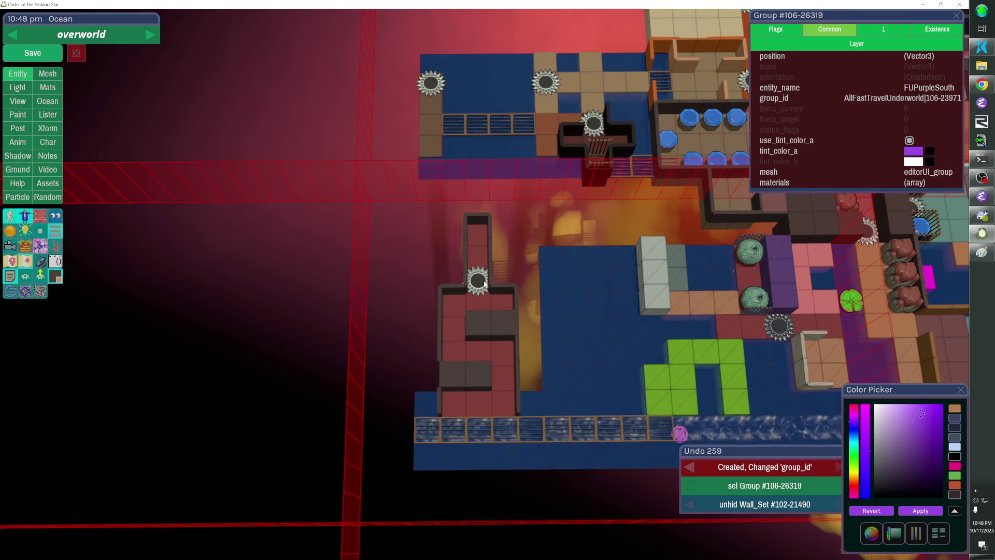
{"action": "key", "text": "ctrl+z"}
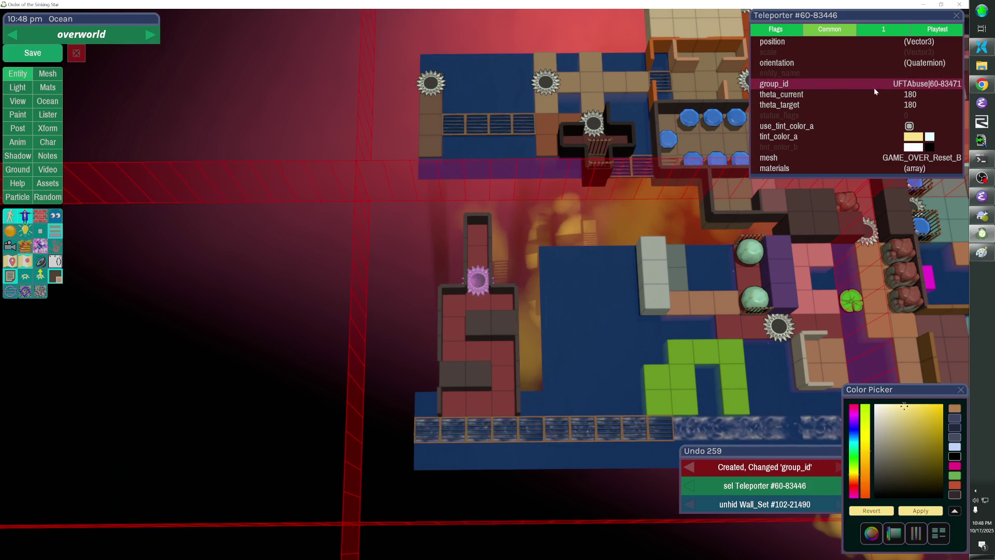
Set the UFTAbuse group's parent group id to AllFastTravelUnderworld.
{"action": "right_click", "coordinate": [872, 86]}
{"action": "left_click", "coordinate": [881, 121]}
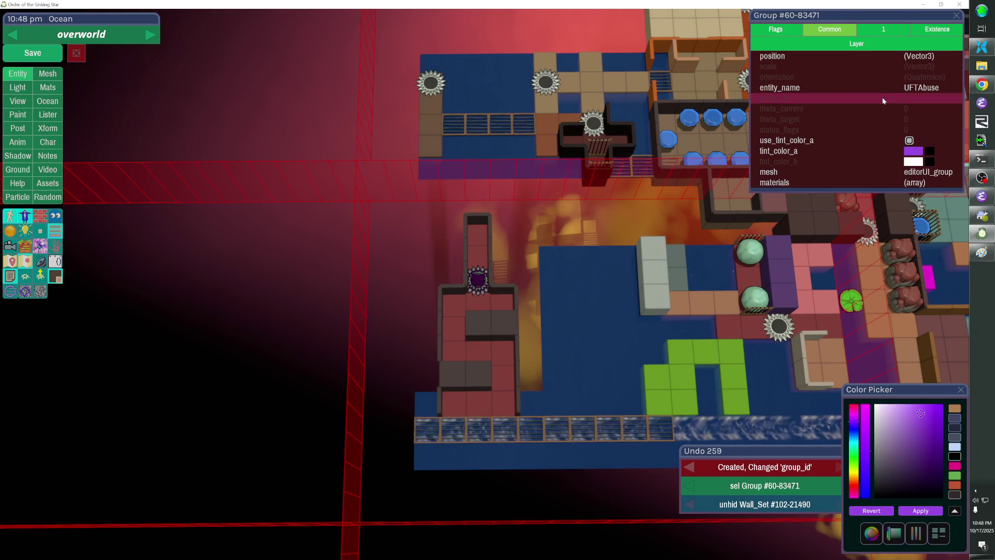
{"action": "left_click", "coordinate": [875, 98]}
{"action": "type", "text": "AllFastTravelUnderworld|106-23971"}
{"action": "key", "text": "Return"}
Assign all the column's pieces to the UFTAbuse group, save, and start a playtest.
{"action": "left_click", "coordinate": [481, 251]}
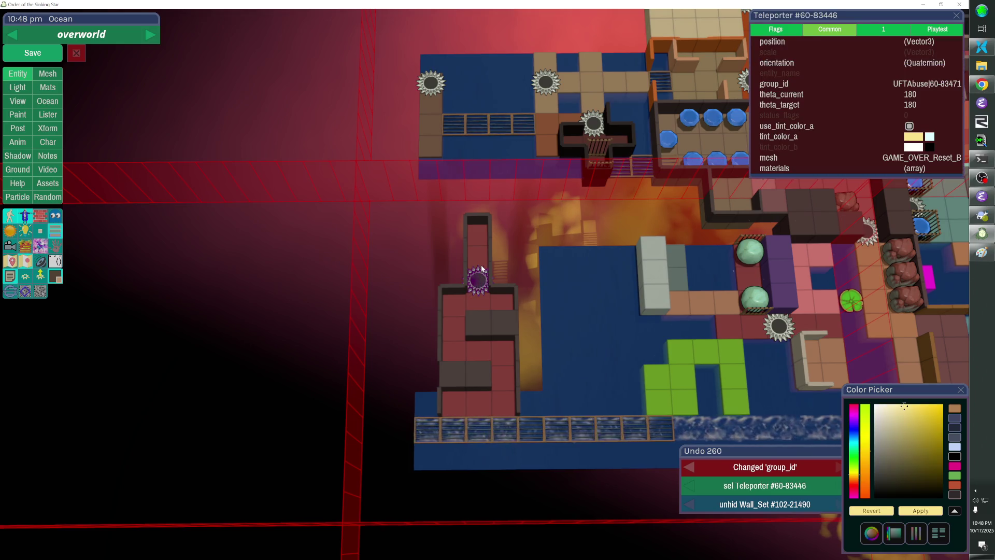
{"action": "left_click", "coordinate": [468, 347], "text": "shift"}
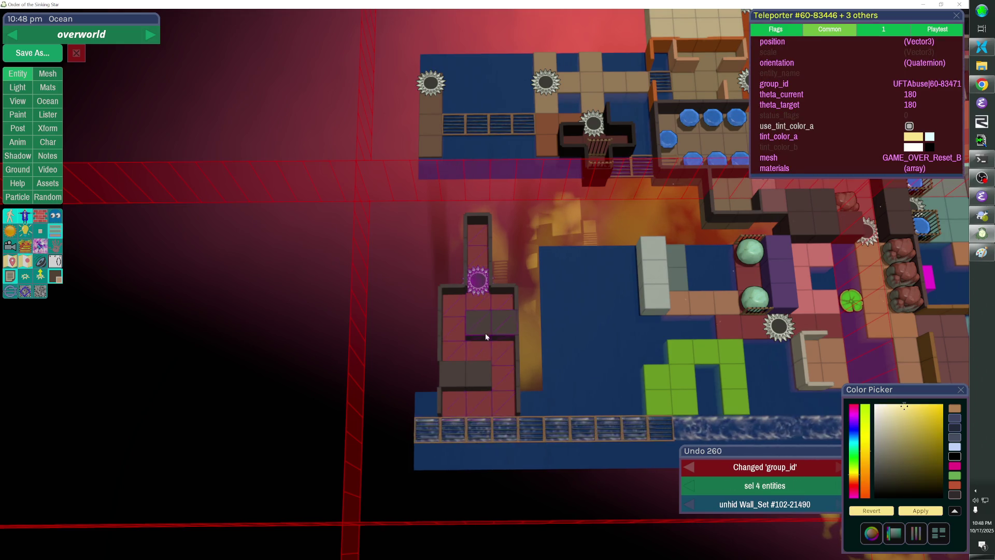
{"action": "left_click", "coordinate": [442, 303], "text": "shift"}
{"action": "left_click", "coordinate": [476, 280], "text": "shift"}
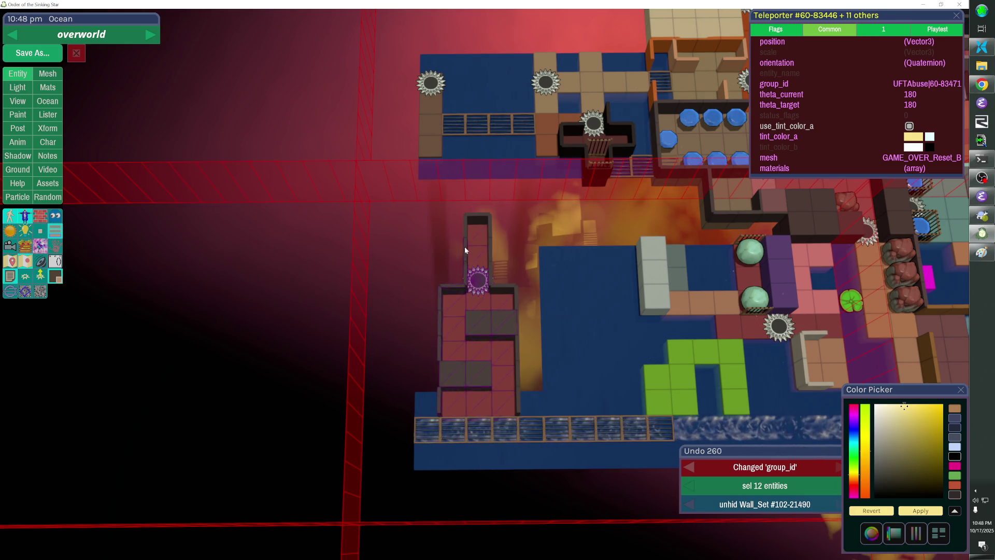
{"action": "left_click", "coordinate": [495, 289], "text": "shift"}
{"action": "left_click", "coordinate": [515, 357], "text": "shift"}
{"action": "left_click", "coordinate": [519, 405], "text": "shift"}
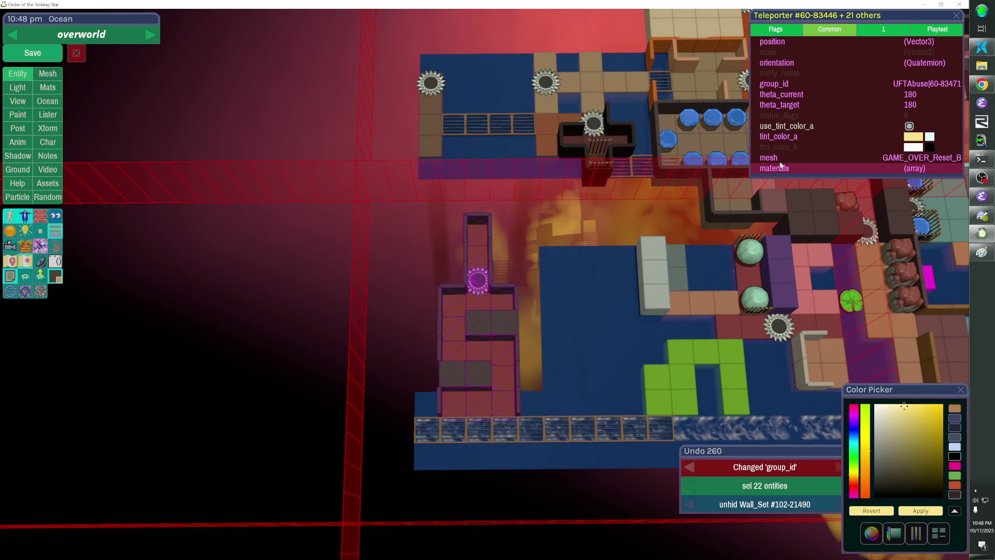
{"action": "left_click", "coordinate": [805, 86]}
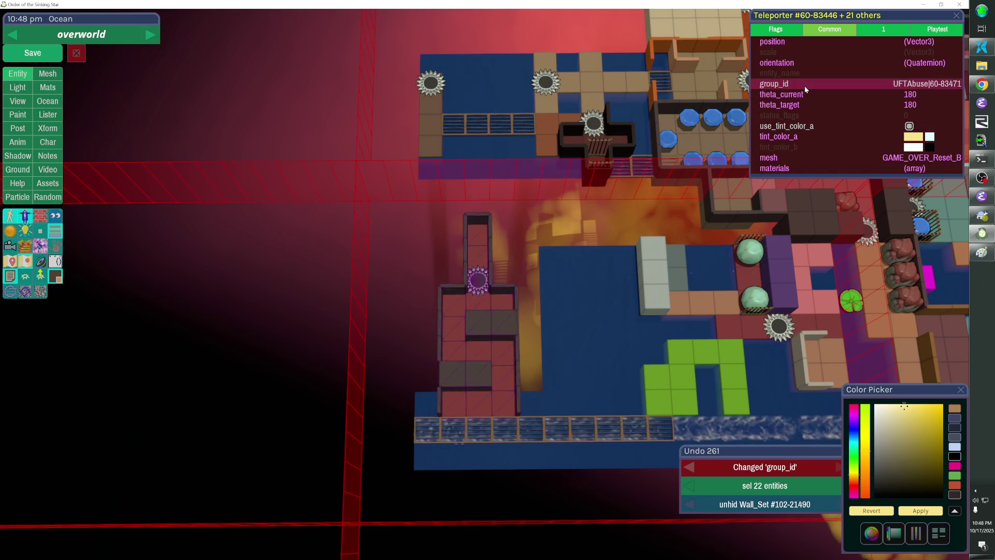
{"action": "key", "text": "Escape"}
{"action": "left_click", "coordinate": [33, 52]}
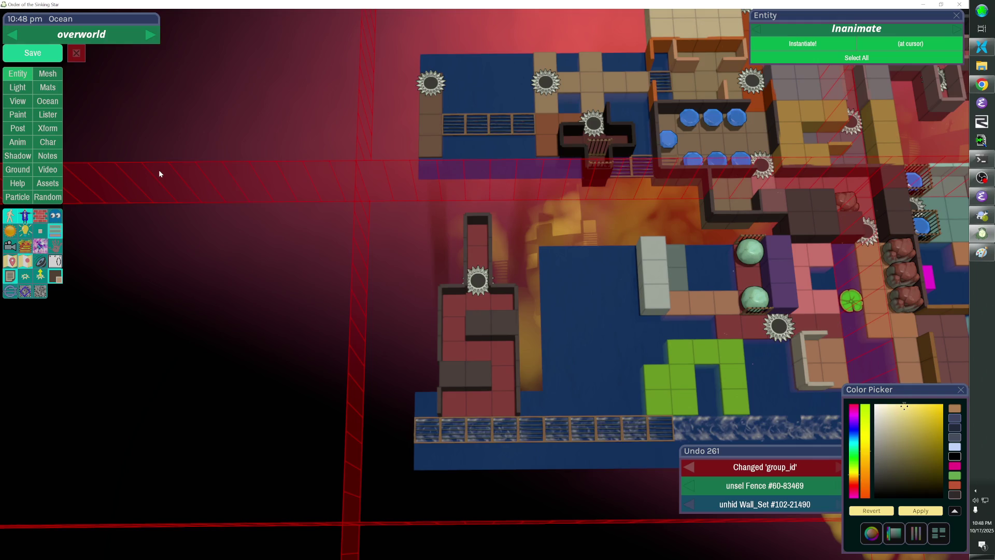
{"action": "key", "text": "F1"}
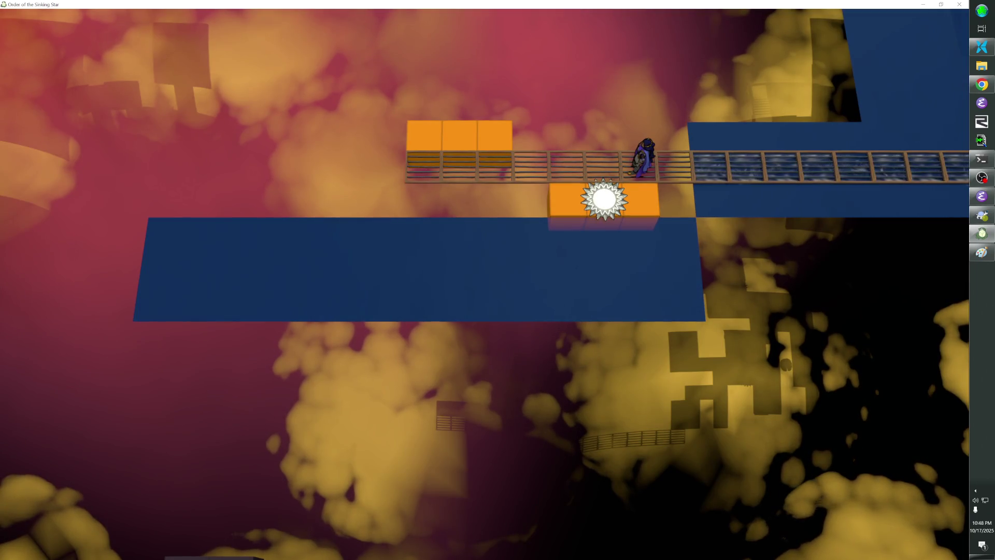
Playtest by walking the character along the bridge onto the green tiles.
{"action": "key", "text": "Escape"}
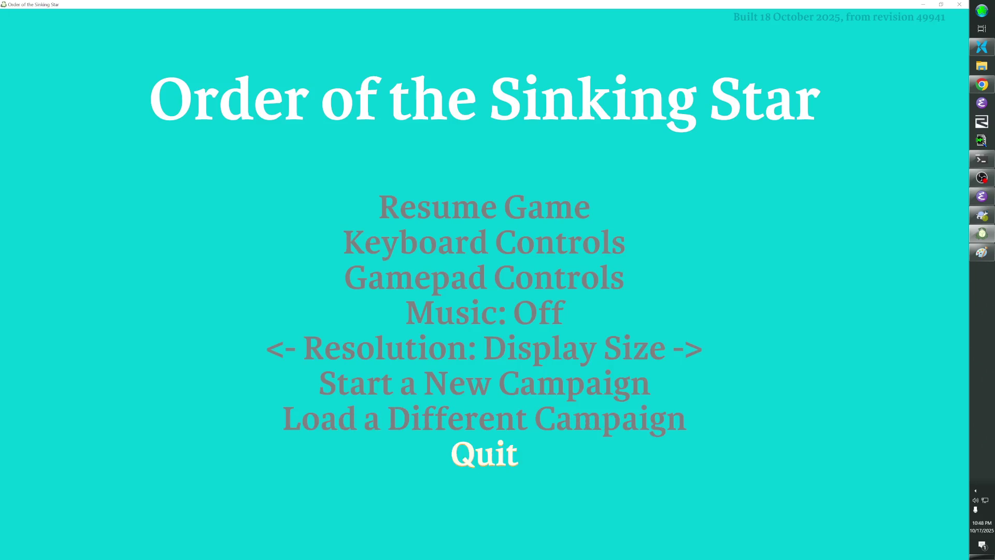
{"action": "key", "text": "Escape"}
{"action": "key", "text": "F1"}
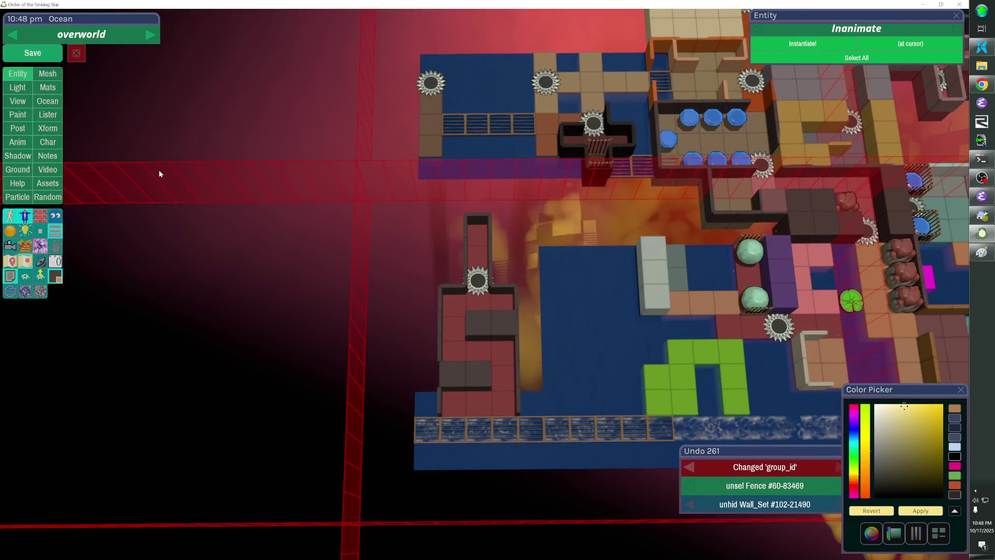
{"action": "key", "text": "F1"}
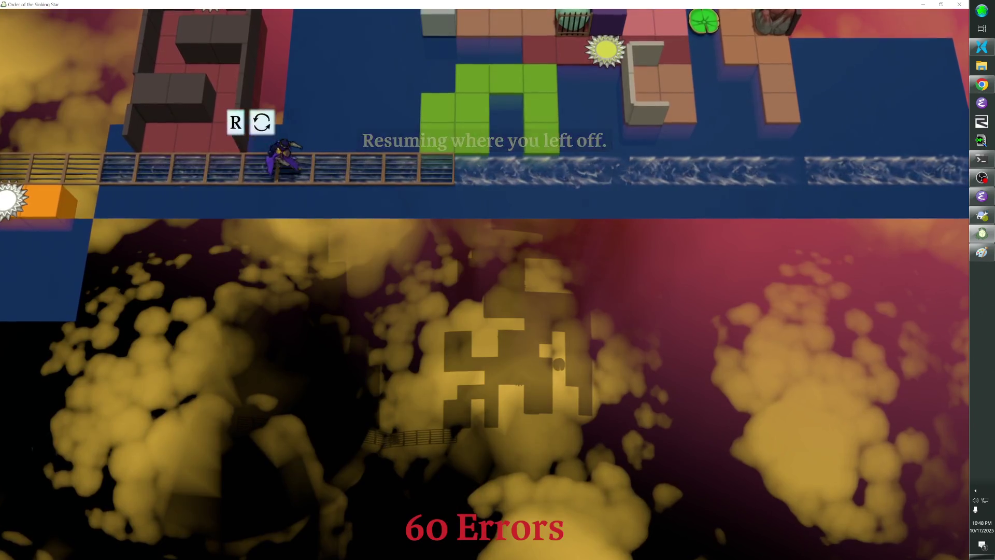
{"action": "key", "text": "Right"}
{"action": "key", "text": "Left"}
{"action": "key", "text": "Left"}
{"action": "key", "text": "Right"}
{"action": "key", "text": "Right"}
{"action": "key", "text": "Right"}
{"action": "key", "text": "Right"}
{"action": "key", "text": "Right"}
{"action": "key", "text": "Up"}
{"action": "key", "text": "Up"}
{"action": "key", "text": "Right"}
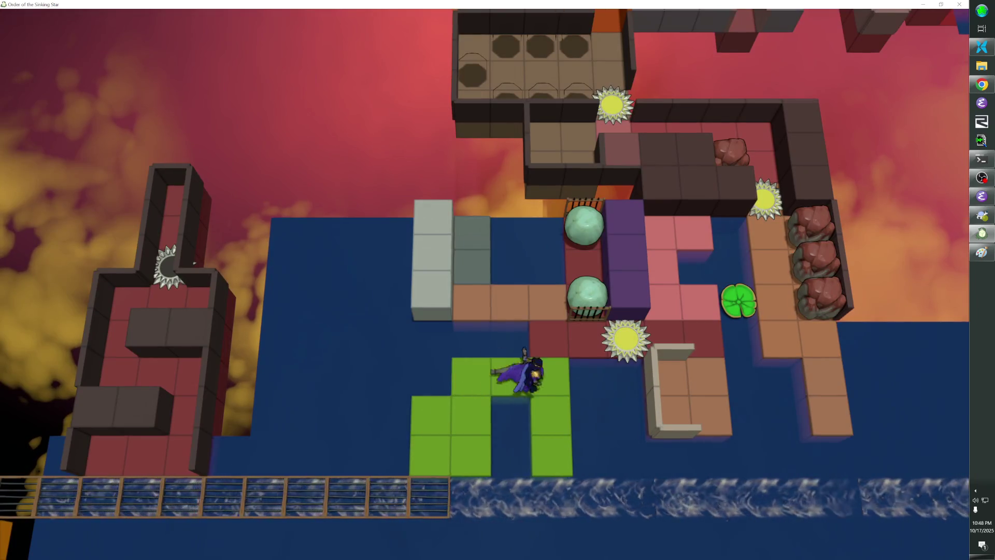
{"action": "key", "text": "Right"}
{"action": "key", "text": "Up"}
{"action": "key", "text": "Right"}
{"action": "key", "text": "Right"}
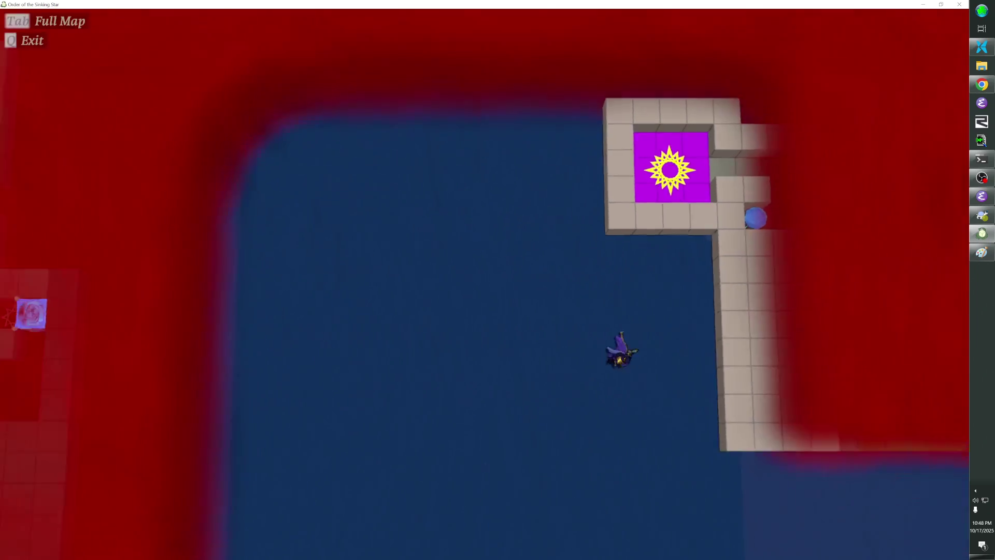
Inspect the level map, toggling cheat mode, then close it and return to the editor.
{"action": "key", "text": "Tab"}
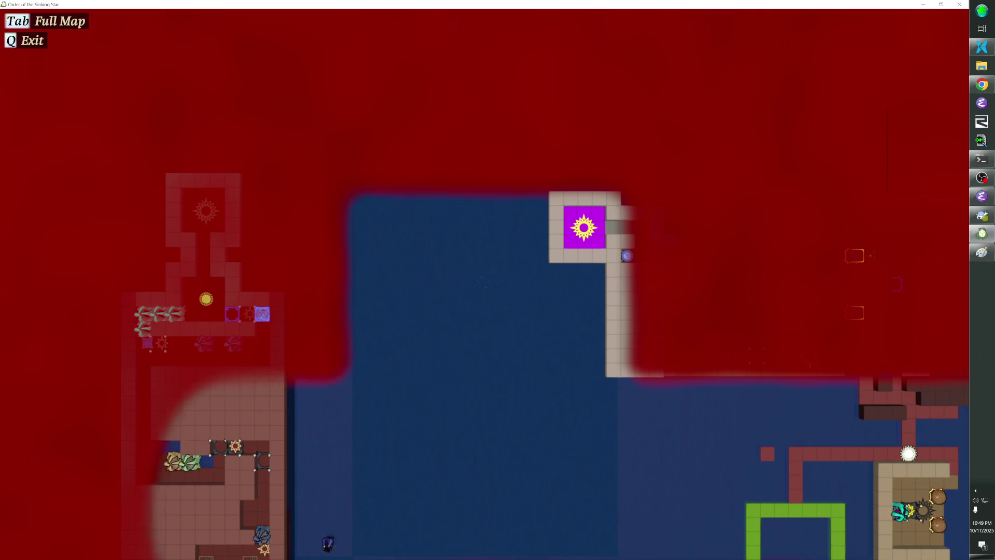
{"action": "left_click_drag", "start_coordinate": [324, 541], "coordinate": [326, 49]}
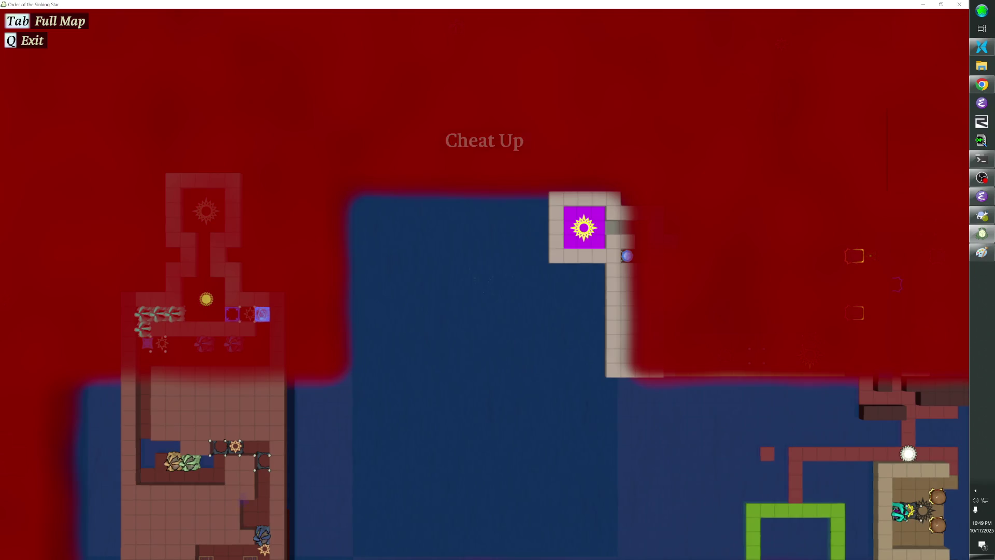
{"action": "key", "text": "Page_Up"}
{"action": "key", "text": "Page_Up"}
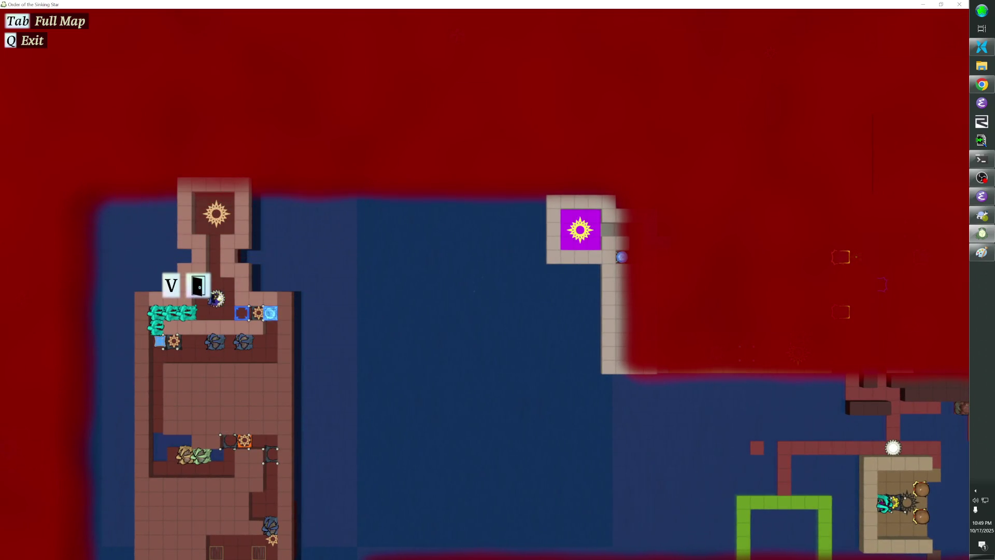
{"action": "key", "text": "Tab"}
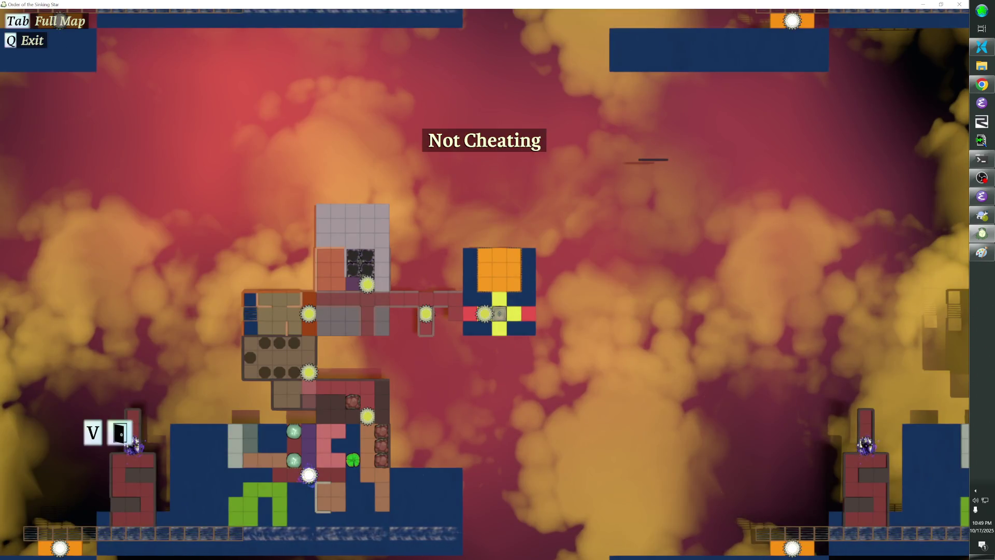
{"action": "key", "text": "q"}
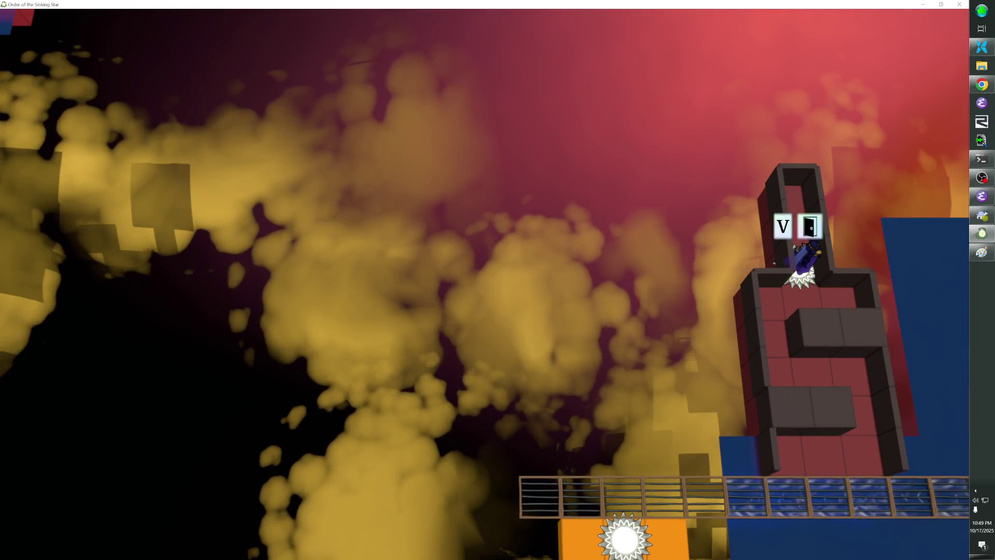
{"action": "key", "text": "m"}
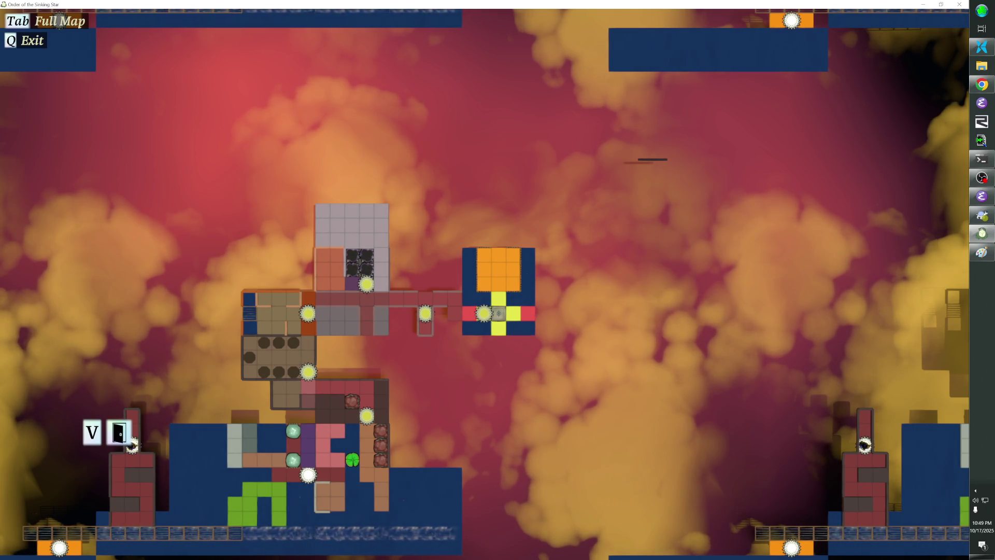
{"action": "key", "text": "q"}
{"action": "key", "text": "F1"}
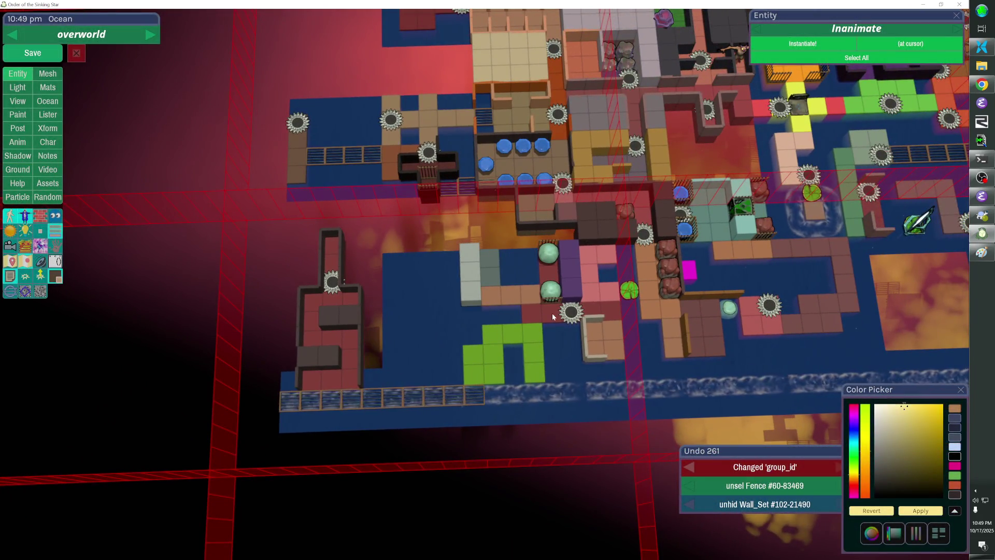
Copy the lower edge fence row and shift it up across the water.
{"action": "left_click", "coordinate": [569, 308]}
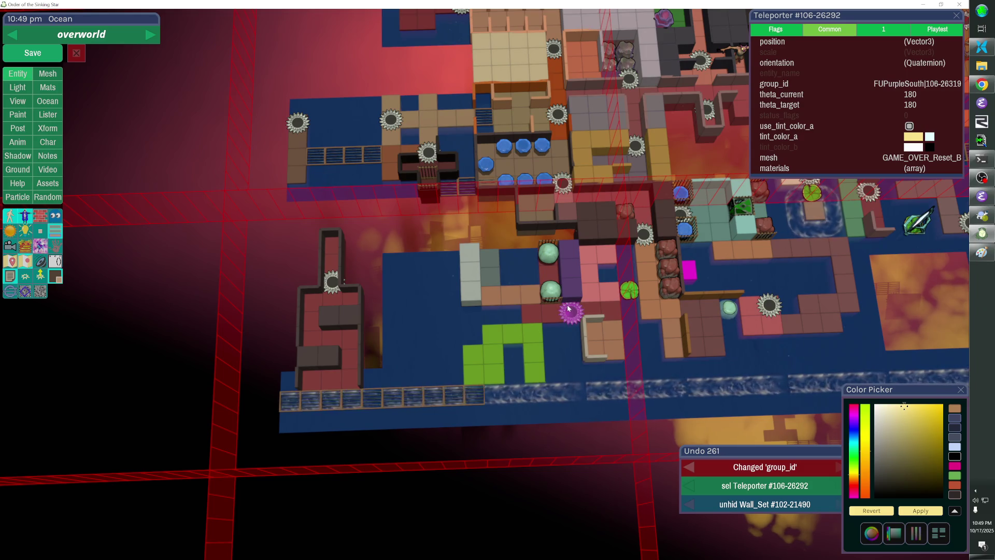
{"action": "key", "text": "v"}
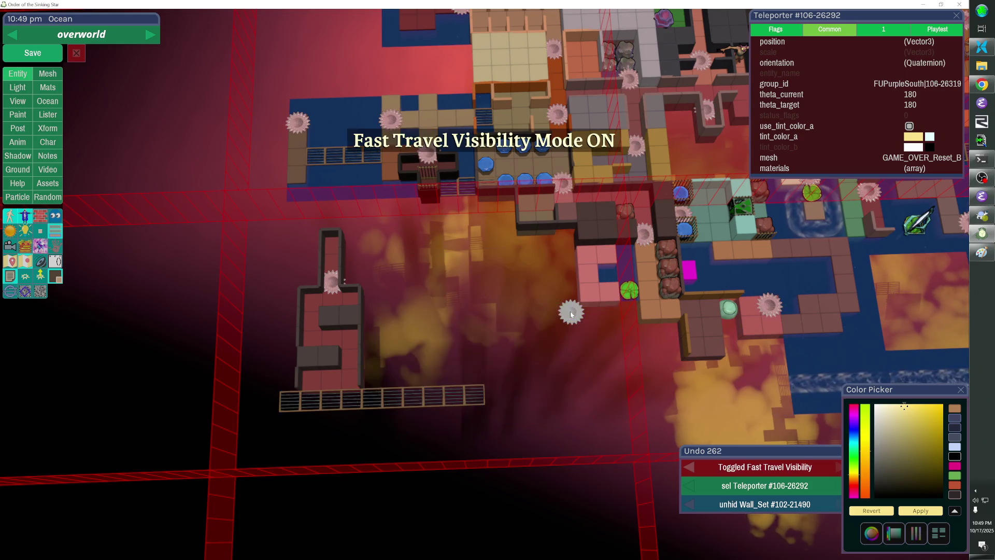
{"action": "key", "text": "v"}
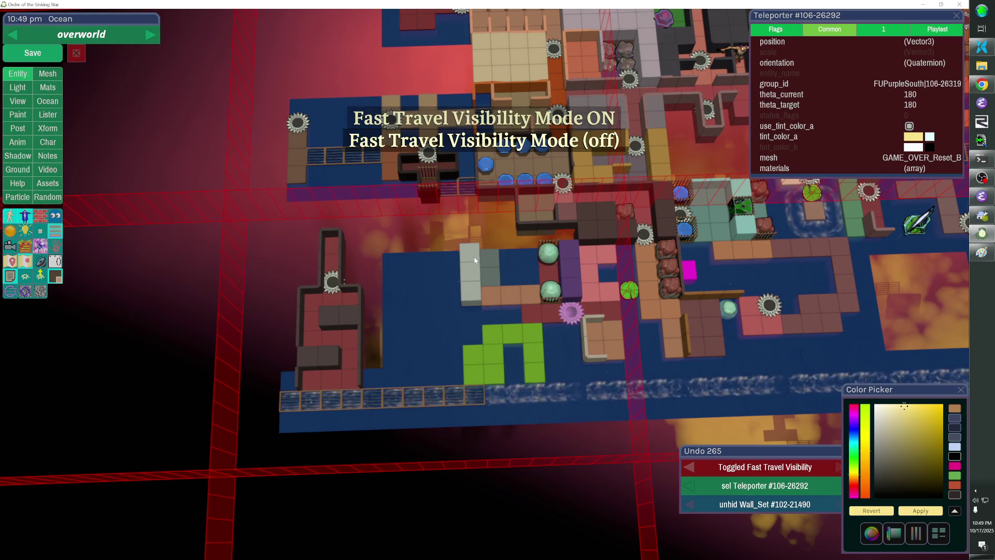
{"action": "left_click", "coordinate": [394, 398]}
{"action": "left_click_drag", "start_coordinate": [393, 398], "coordinate": [472, 396]}
{"action": "key", "text": "Up"}
{"action": "key", "text": "Up"}
{"action": "key", "text": "Up"}
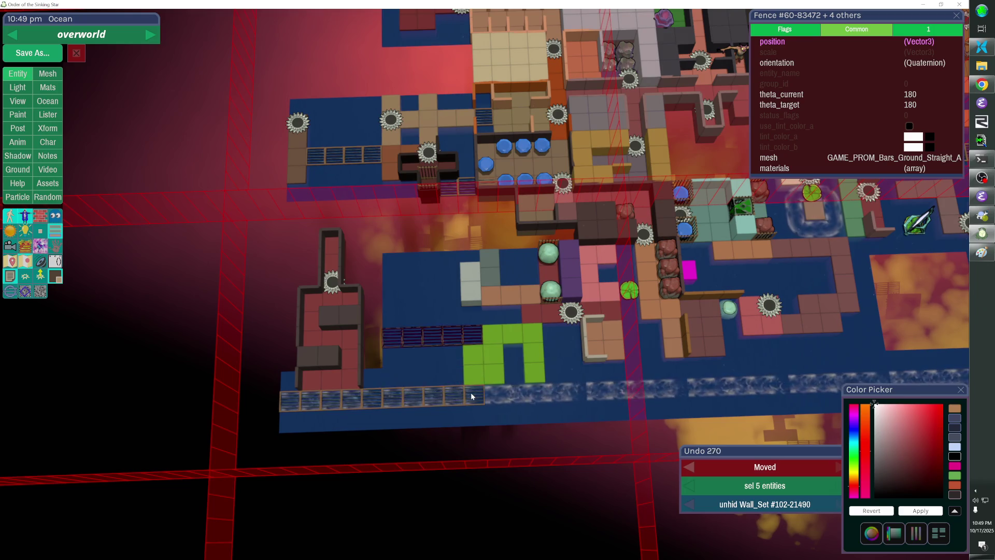
{"action": "key", "text": "Escape"}
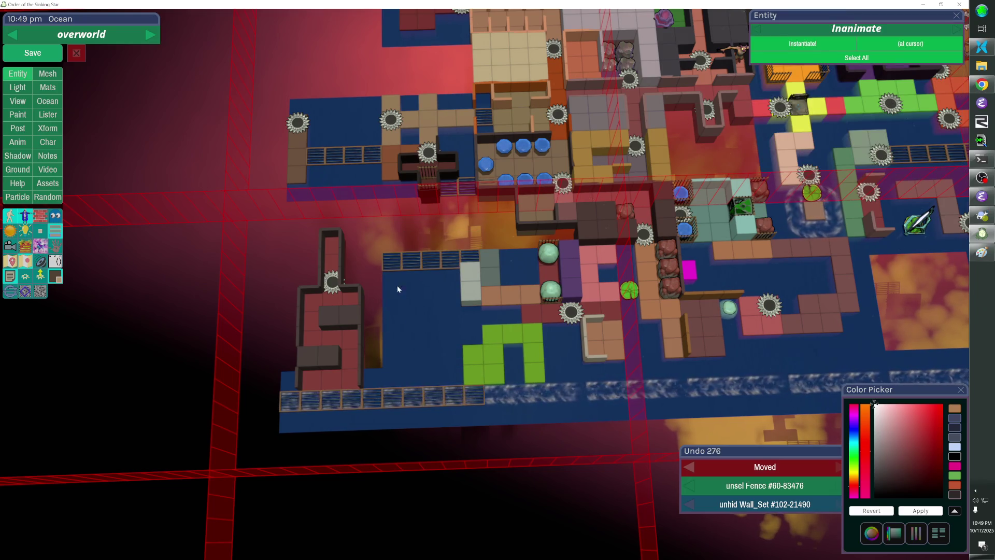
Extend the bridge leftward with a duplicated fence pair and delete the stray fence.
{"action": "left_click", "coordinate": [414, 259]}
{"action": "key", "text": "ctrl+c"}
{"action": "key", "text": "ctrl+v"}
{"action": "key", "text": "Left"}
{"action": "key", "text": "Left"}
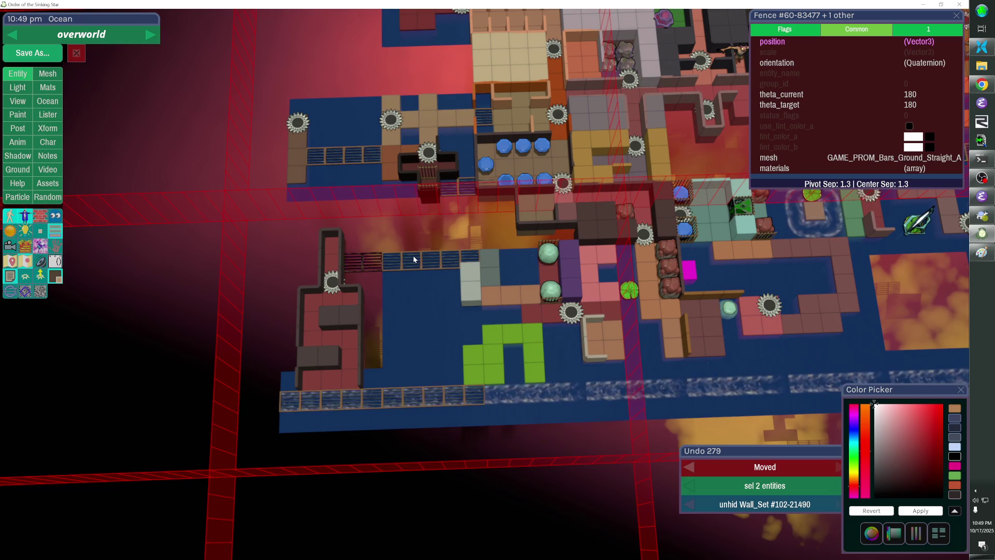
{"action": "left_click", "coordinate": [341, 262]}
{"action": "key", "text": "Delete"}
Give all the bridge fences a shared group id and save the level.
{"action": "left_click", "coordinate": [349, 260]}
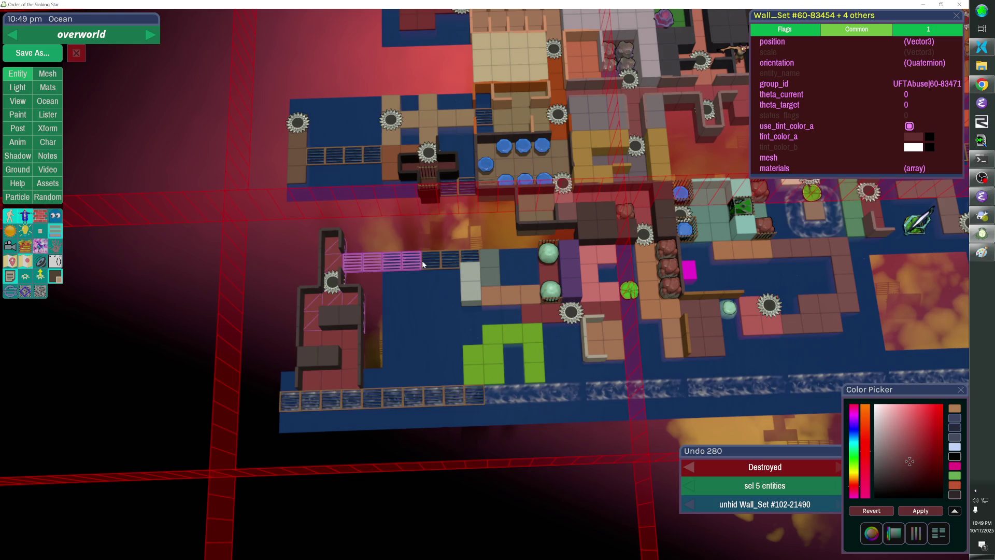
{"action": "left_click", "coordinate": [470, 256], "text": "shift"}
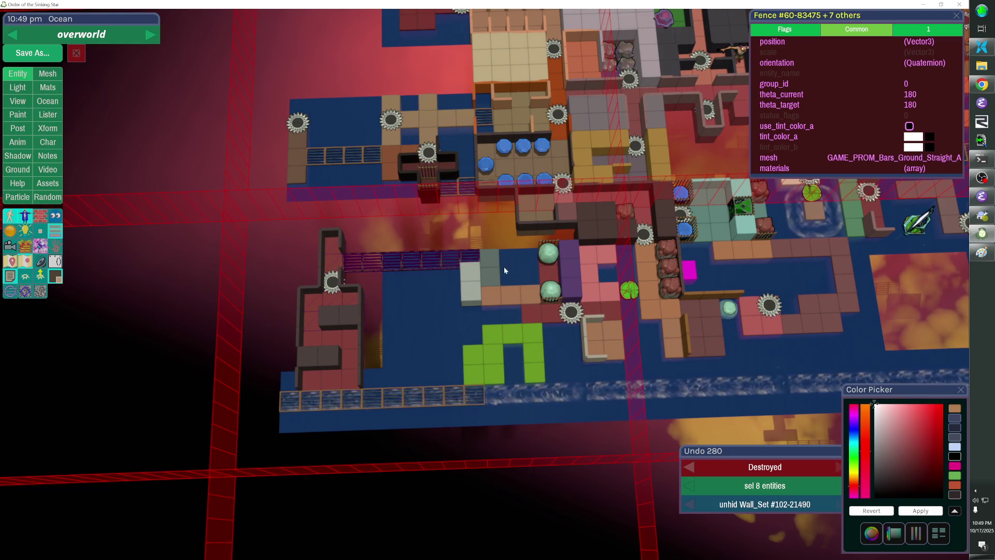
{"action": "left_click_drag", "start_coordinate": [337, 256], "coordinate": [477, 257]}
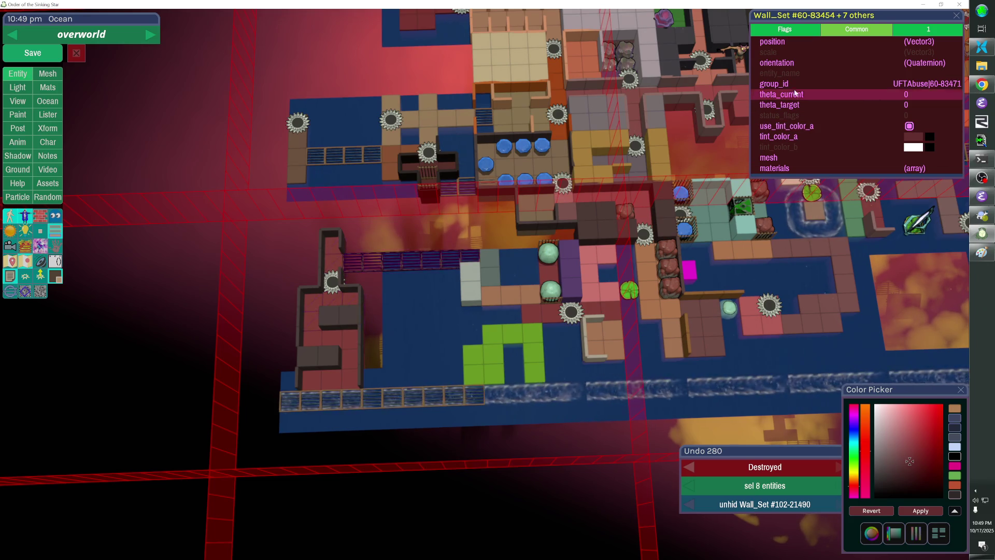
{"action": "left_click", "coordinate": [794, 86]}
{"action": "key", "text": "Return"}
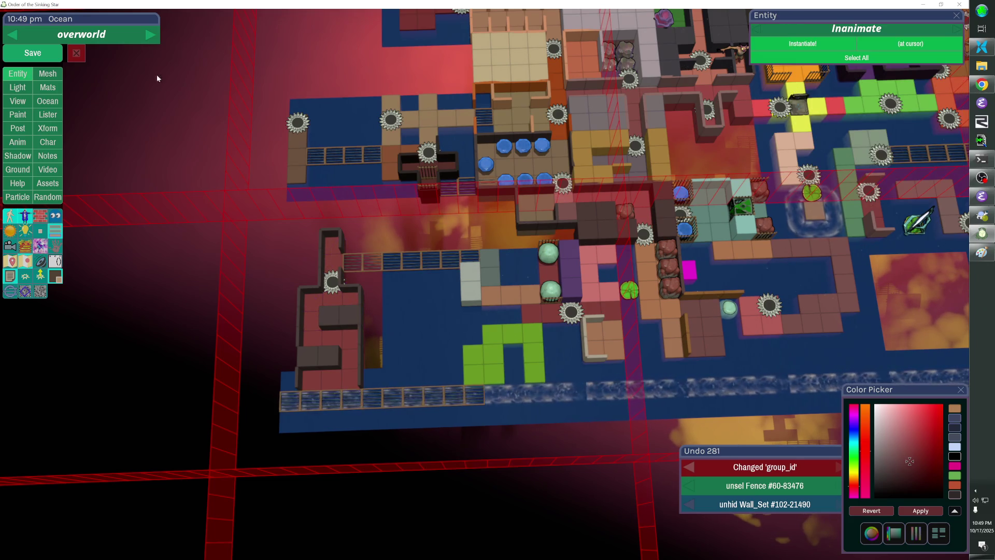
{"action": "left_click", "coordinate": [59, 59]}
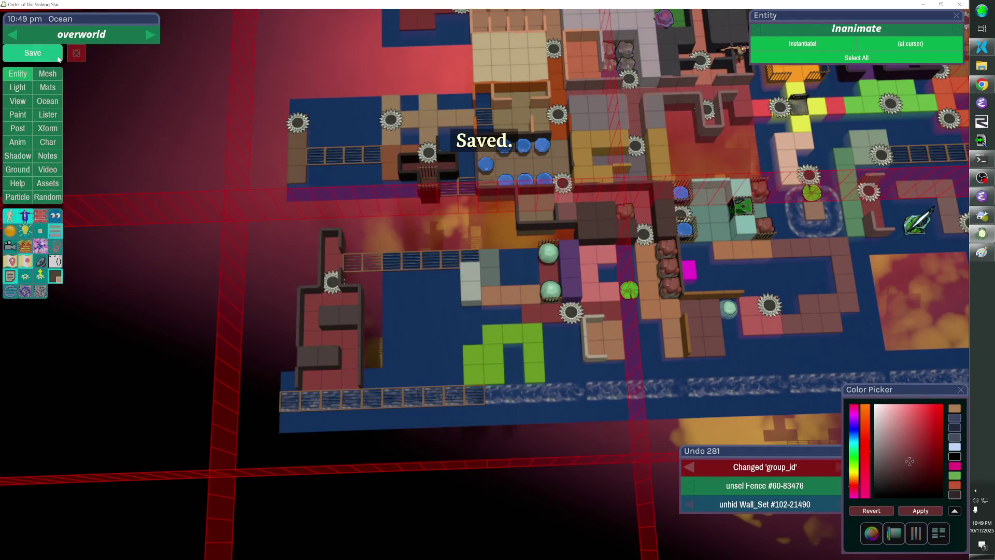
{"action": "key", "text": "Escape"}
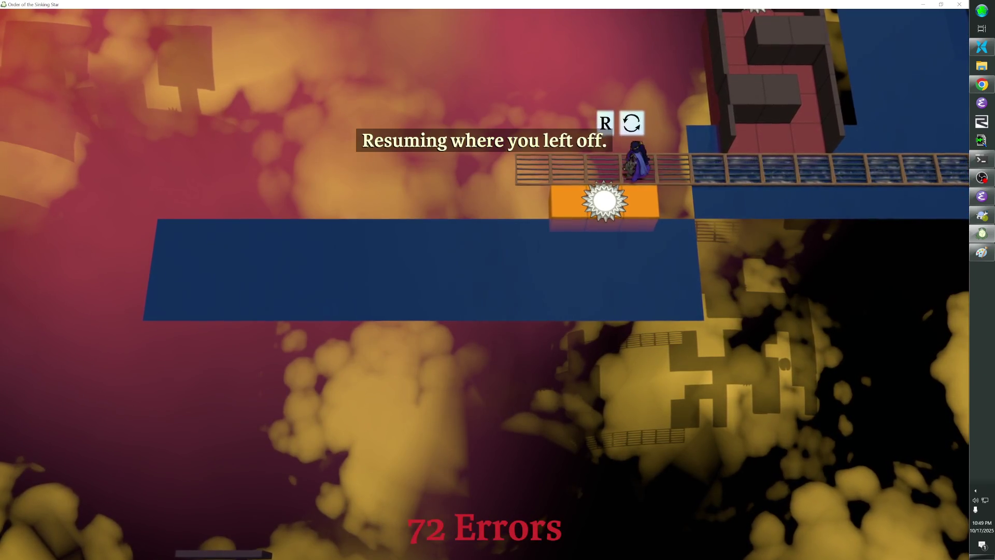
{"action": "key", "text": "Right"}
{"action": "key", "text": "Right"}
{"action": "key", "text": "Right"}
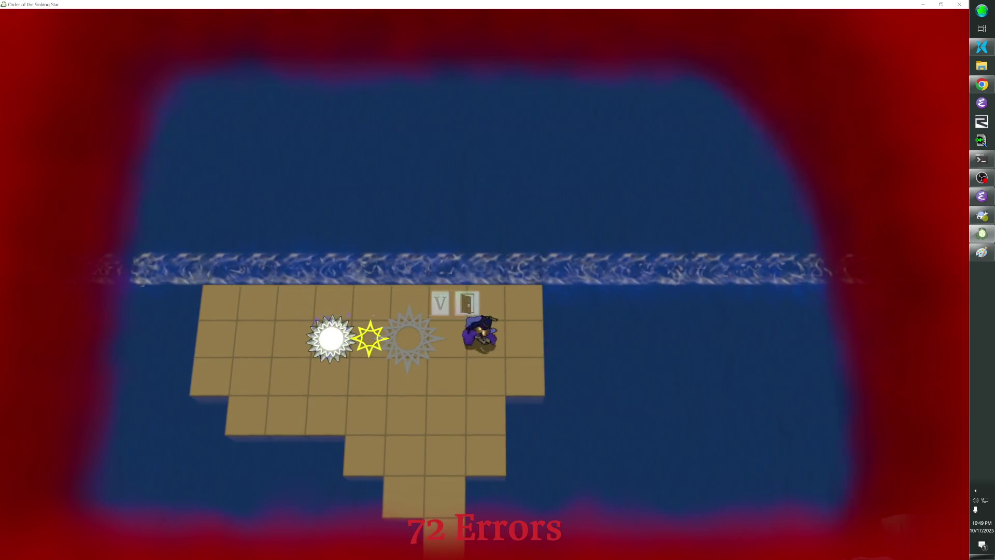
{"action": "key", "text": "Right"}
{"action": "key", "text": "Right"}
{"action": "key", "text": "Right"}
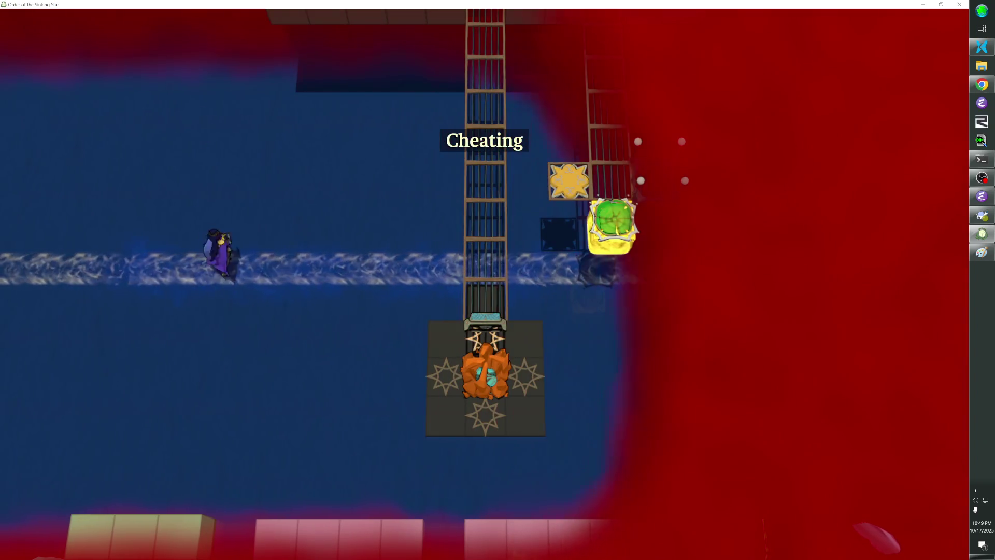
{"action": "key", "text": "Up"}
{"action": "key", "text": "Up"}
{"action": "key", "text": "Right"}
{"action": "key", "text": "Up"}
{"action": "key", "text": "Right"}
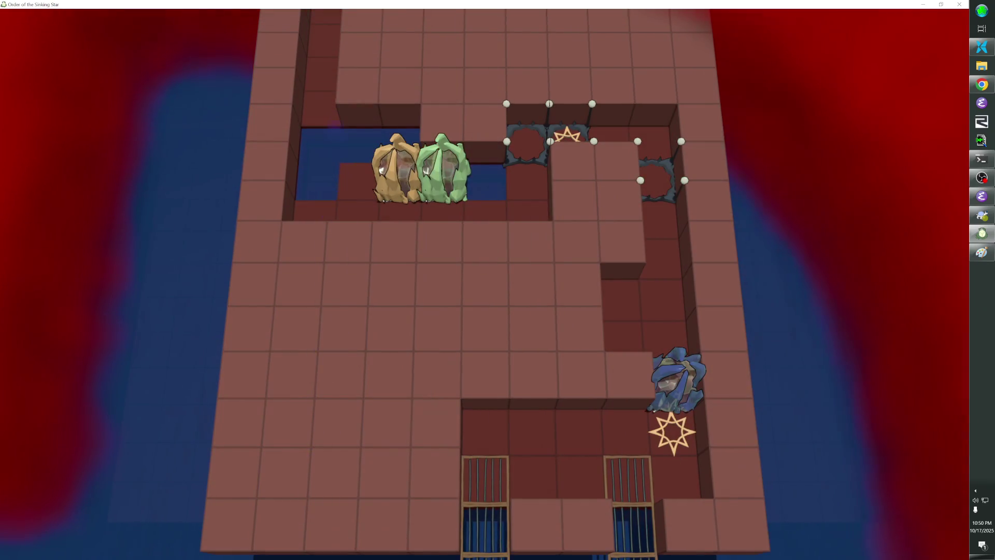
{"action": "key", "text": "Up"}
{"action": "key", "text": "Up"}
{"action": "key", "text": "Up"}
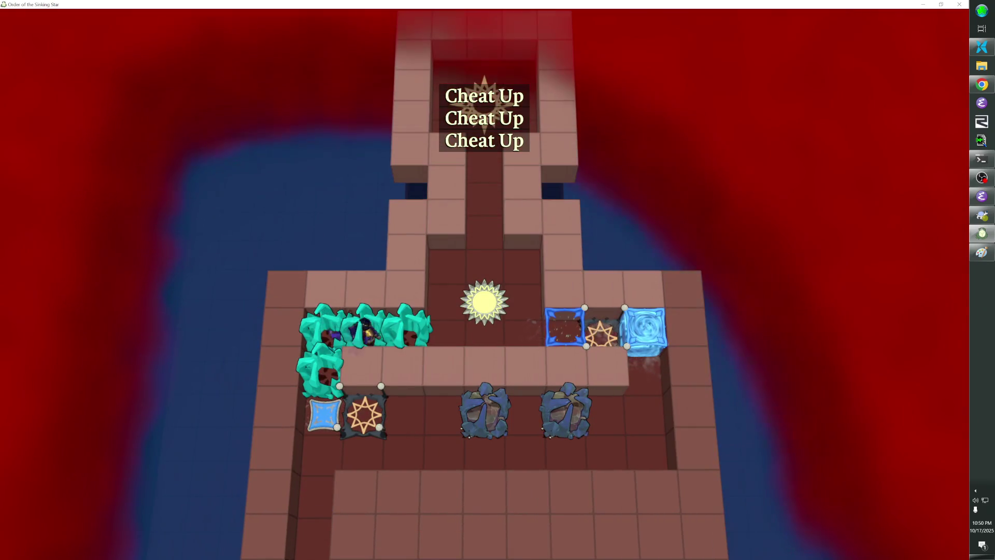
{"action": "key", "text": "Up"}
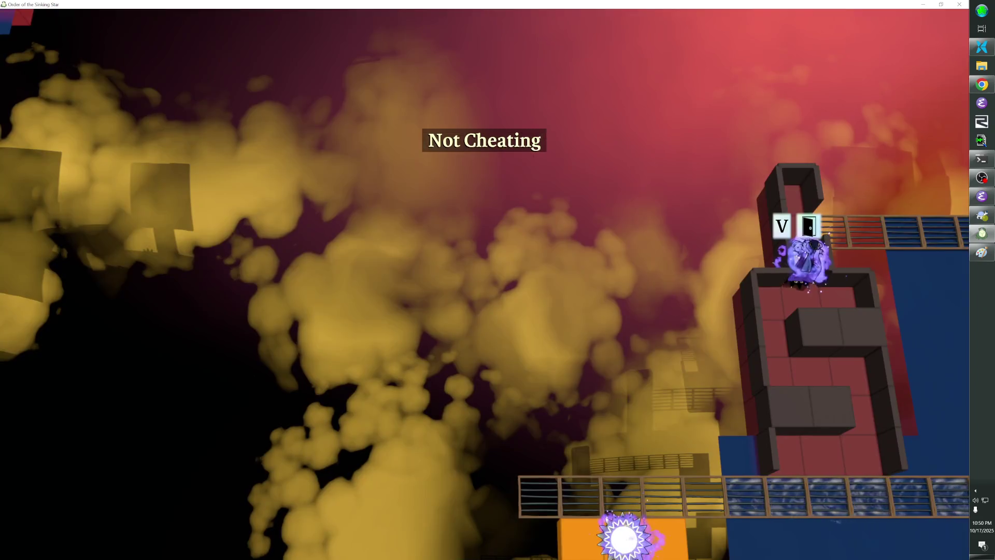
{"action": "key", "text": "Up"}
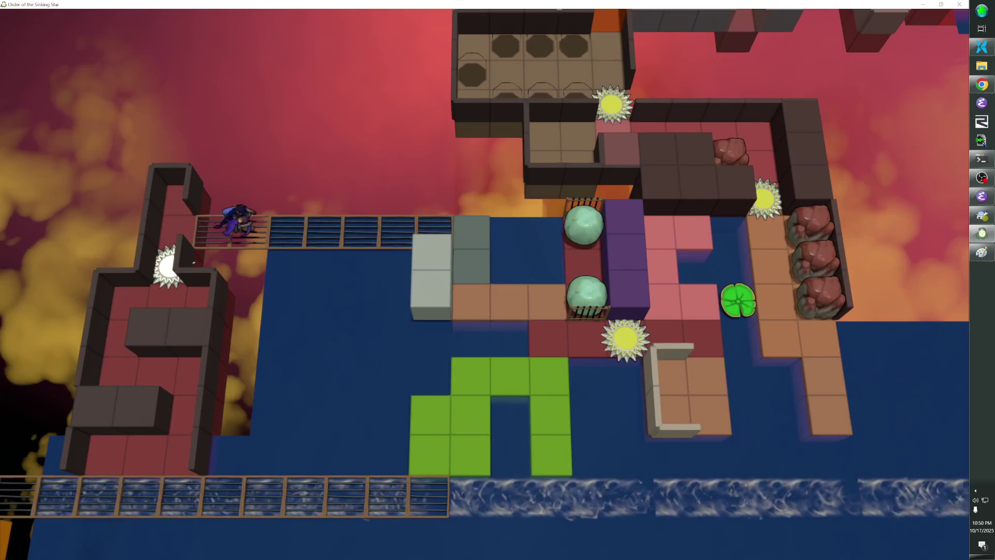
{"action": "key", "text": "Down"}
{"action": "key", "text": "Right"}
{"action": "key", "text": "Right"}
{"action": "key", "text": "Down"}
{"action": "key", "text": "Down"}
{"action": "key", "text": "Up"}
{"action": "key", "text": "Right"}
{"action": "key", "text": "Right"}
{"action": "key", "text": "Right"}
{"action": "key", "text": "Up"}
{"action": "key", "text": "Up"}
{"action": "key", "text": "Up"}
{"action": "key", "text": "Right"}
{"action": "key", "text": "Left"}
{"action": "key", "text": "Down"}
{"action": "key", "text": "Down"}
{"action": "key", "text": "Right"}
{"action": "key", "text": "Right"}
{"action": "key", "text": "Right"}
{"action": "key", "text": "Up"}
{"action": "key", "text": "Up"}
{"action": "key", "text": "Up"}
{"action": "key", "text": "Up"}
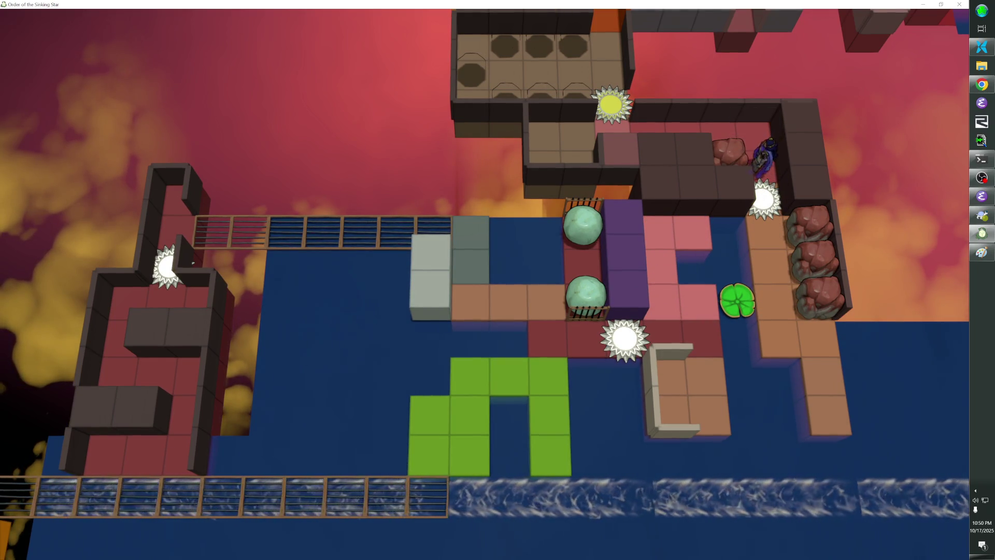
{"action": "key", "text": "Left"}
{"action": "key", "text": "Down"}
{"action": "key", "text": "Left"}
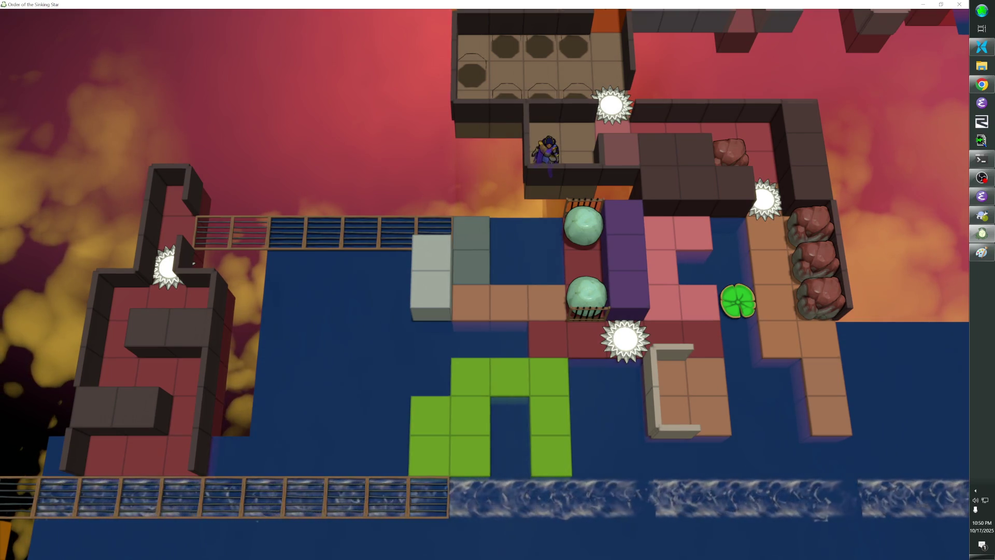
{"action": "key", "text": "F1"}
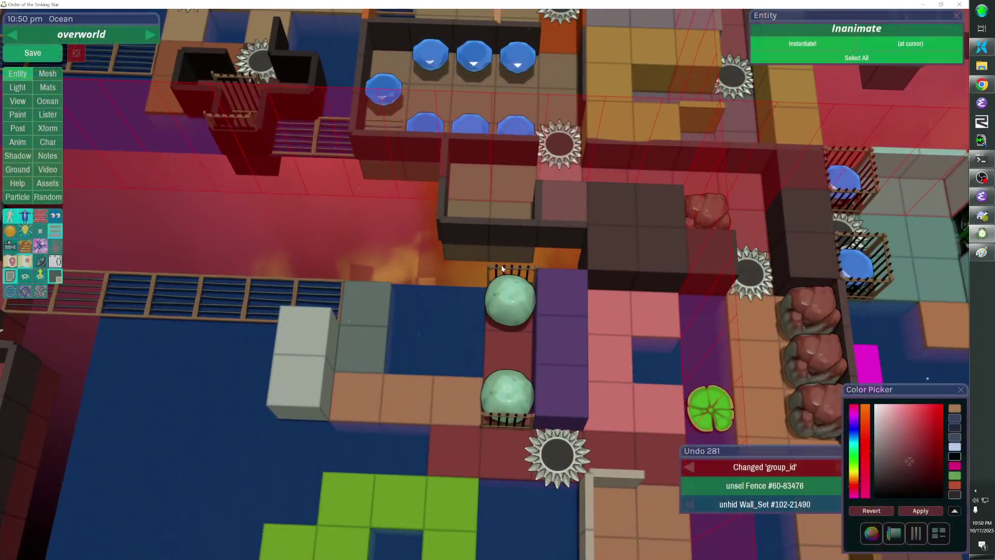
Place fence copies beside the upper green boulder, rotating one 90 degrees and removing a stray.
{"action": "left_click", "coordinate": [318, 299]}
{"action": "key", "text": "ctrl+v"}
{"action": "key", "text": "Right"}
{"action": "key", "text": "Right"}
{"action": "key", "text": "Right"}
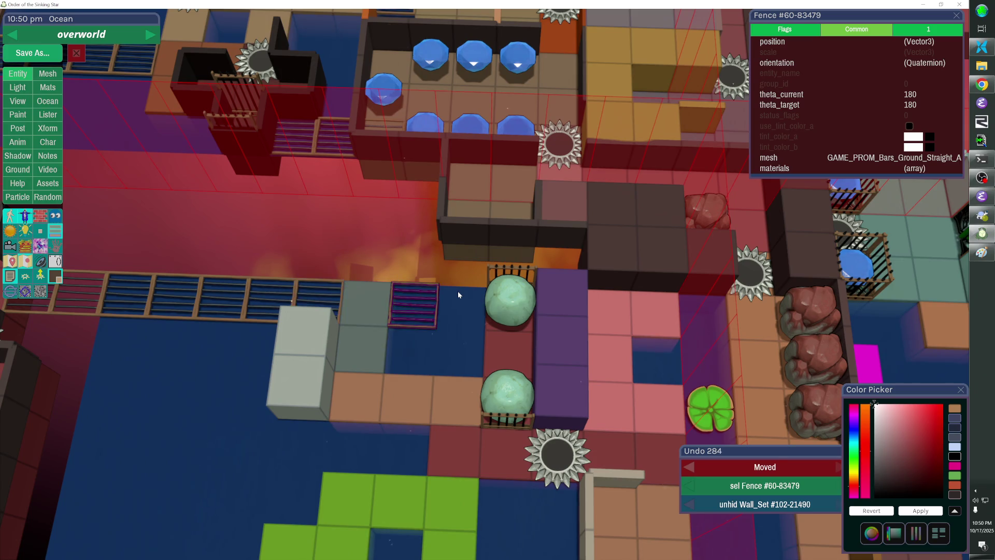
{"action": "key", "text": "r"}
{"action": "key", "text": "ctrl+v"}
{"action": "key", "text": "Up"}
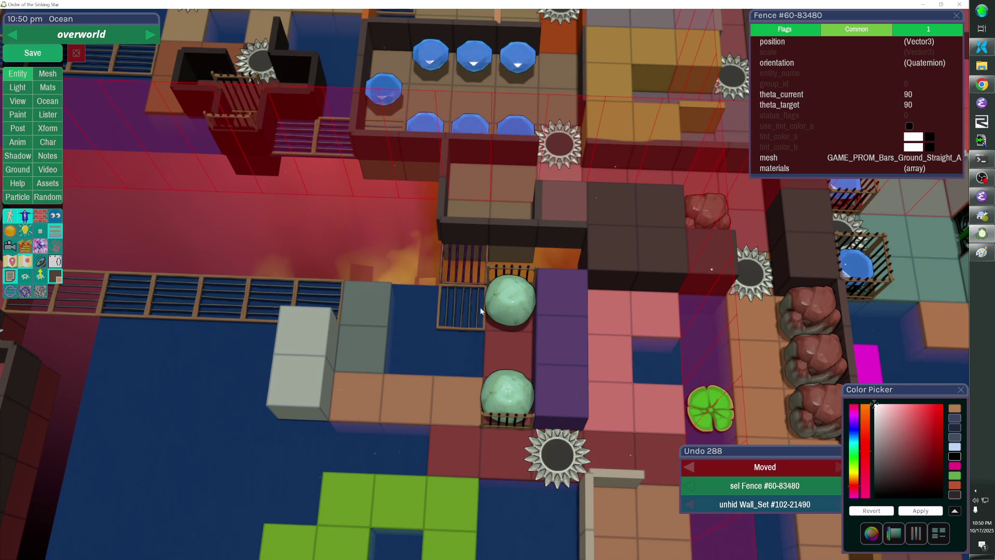
{"action": "key", "text": "Delete"}
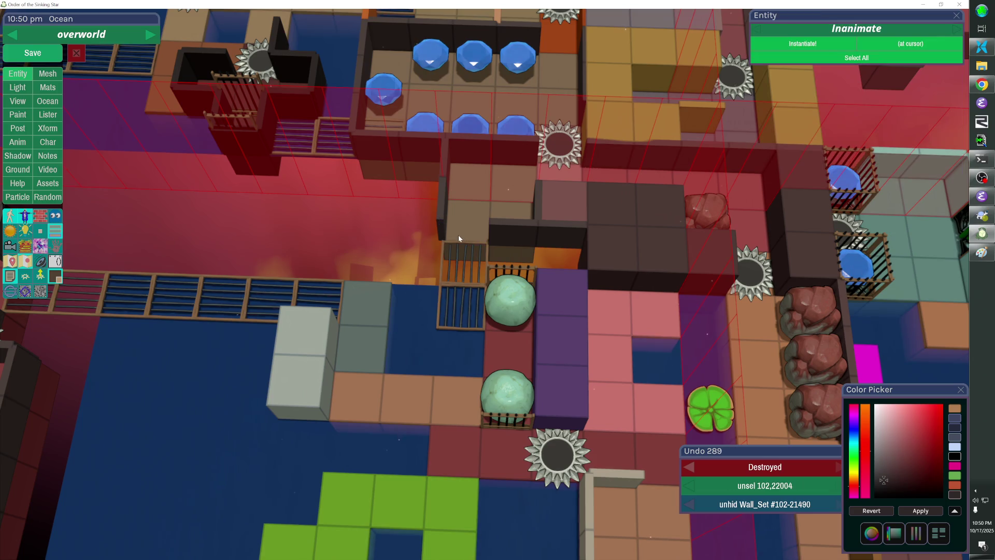
Give both new fences the boulder's group id FUPurpleSouth|106-26319 and save.
{"action": "left_click", "coordinate": [504, 312]}
{"action": "left_click", "coordinate": [470, 263], "text": "shift"}
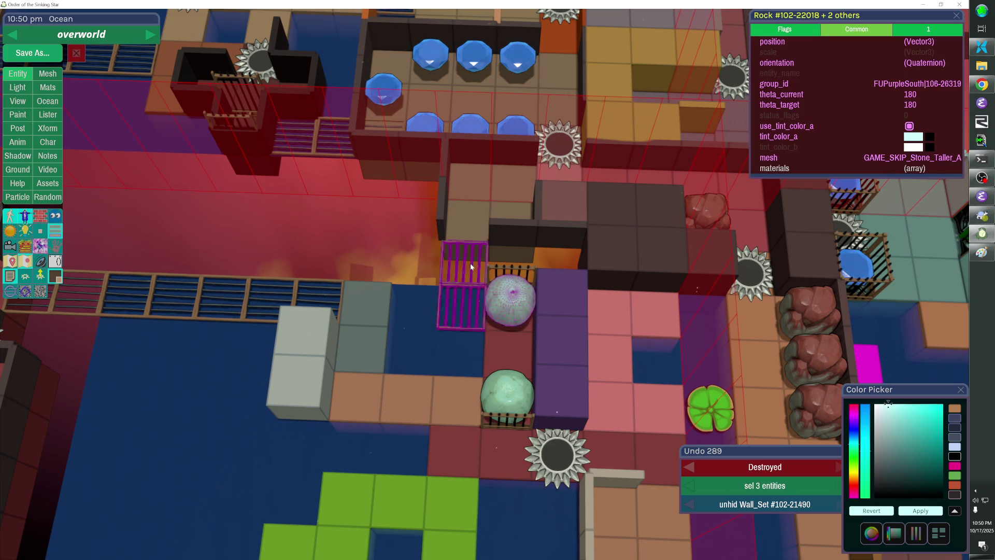
{"action": "left_click", "coordinate": [882, 86]}
{"action": "key", "text": "ctrl+v"}
{"action": "key", "text": "Return"}
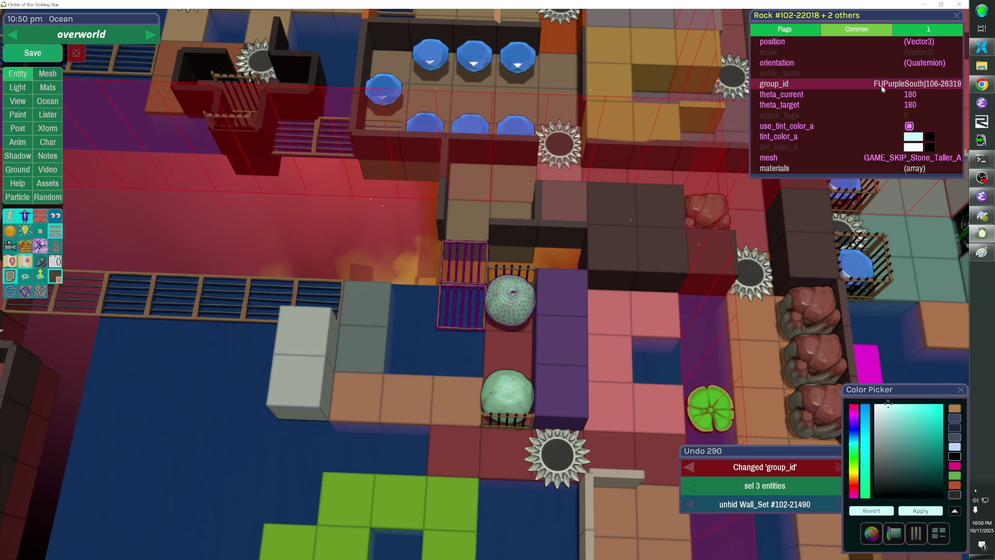
{"action": "left_click", "coordinate": [276, 208]}
{"action": "key", "text": "ctrl+s"}
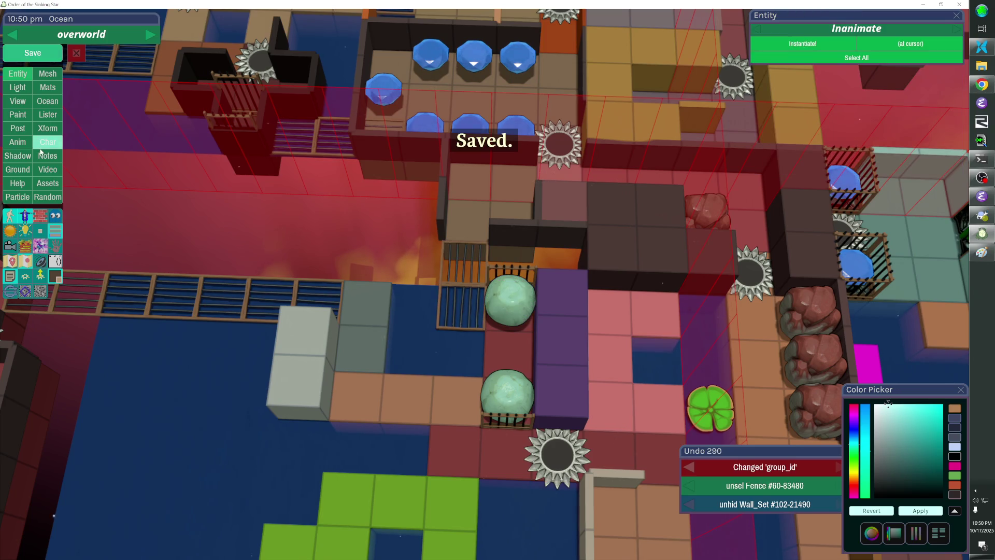
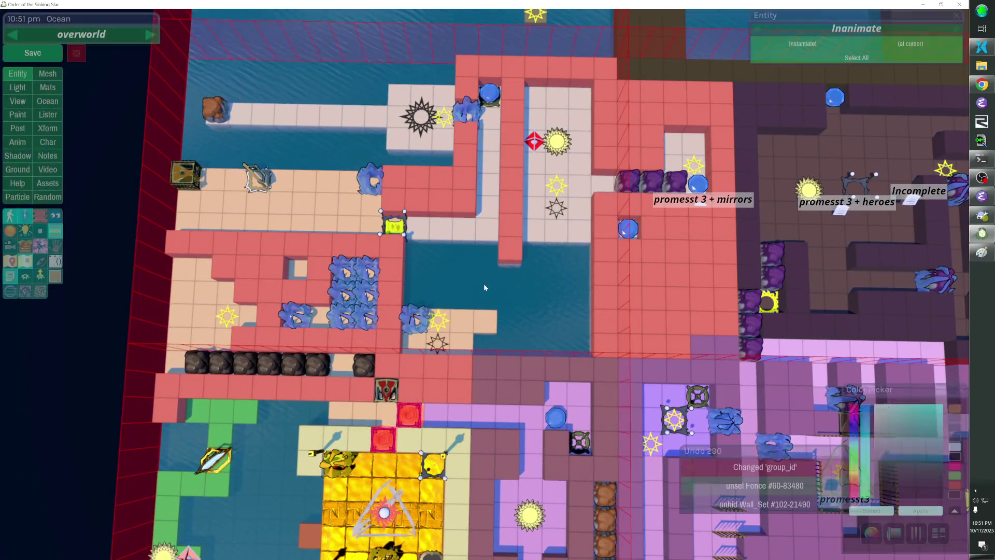
Read the red marker's entity_name beside the sun teleporter, then leave the editor for the console.
{"action": "left_click", "coordinate": [556, 142]}
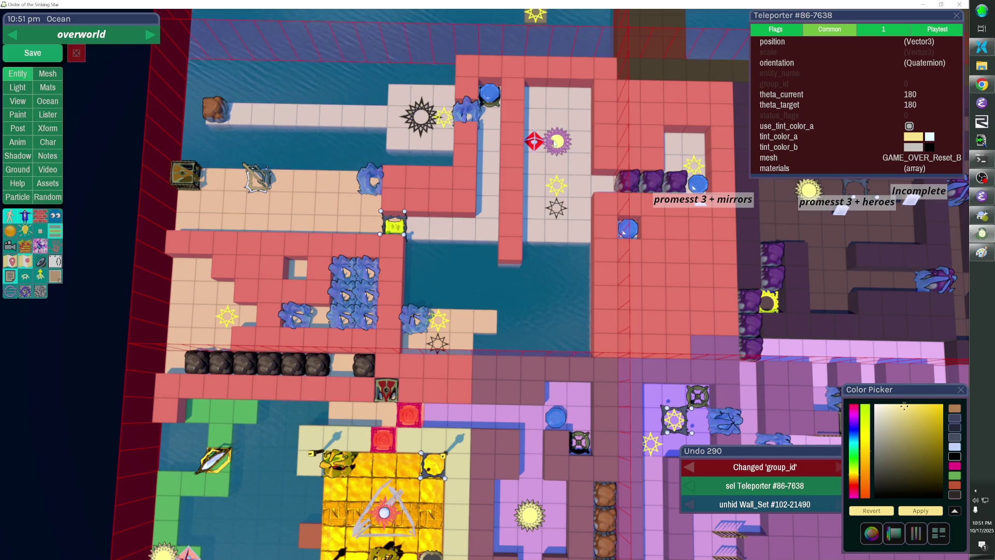
{"action": "left_click", "coordinate": [541, 144]}
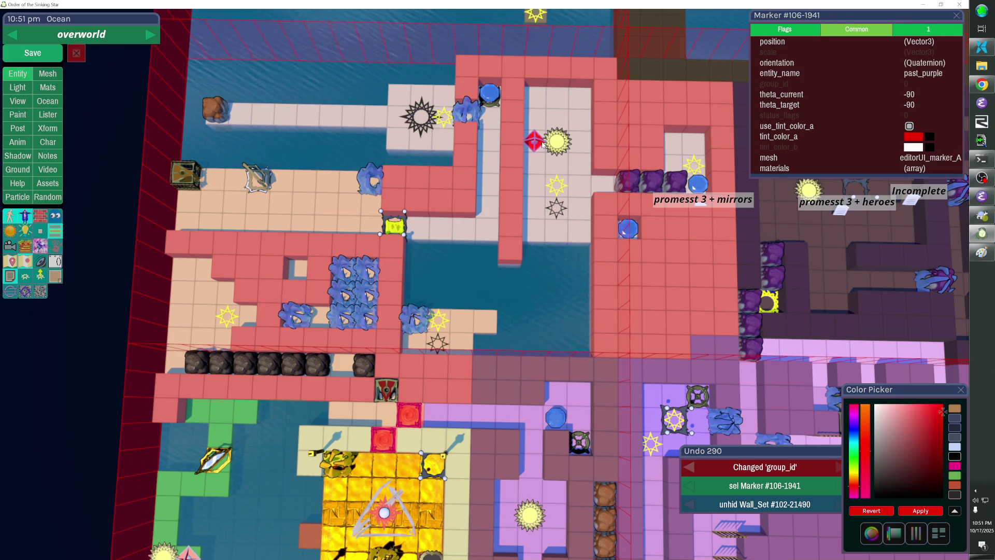
{"action": "key", "text": "grave"}
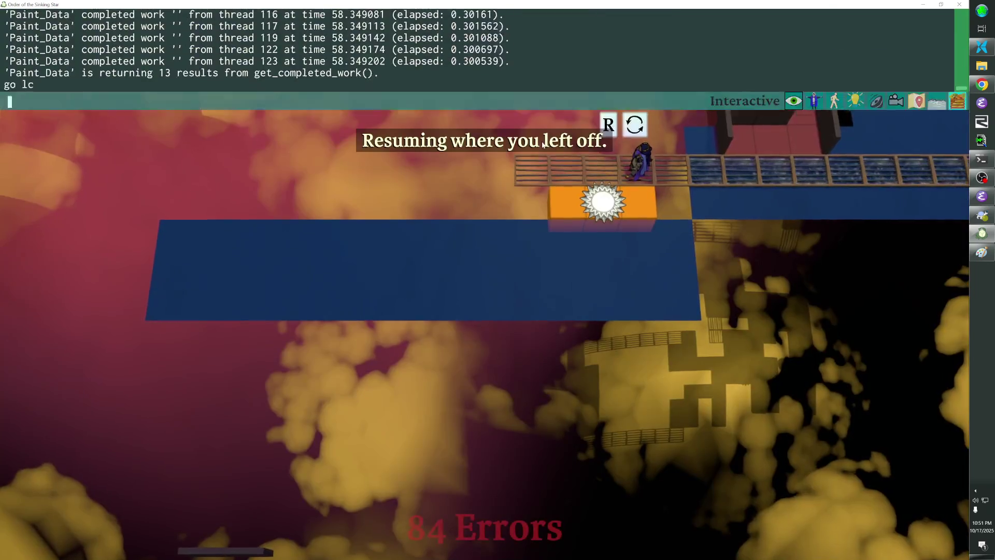
Jump to the past_purple marker with 'go past_purple' and reopen the level editor.
{"action": "type", "text": "go past_purple"}
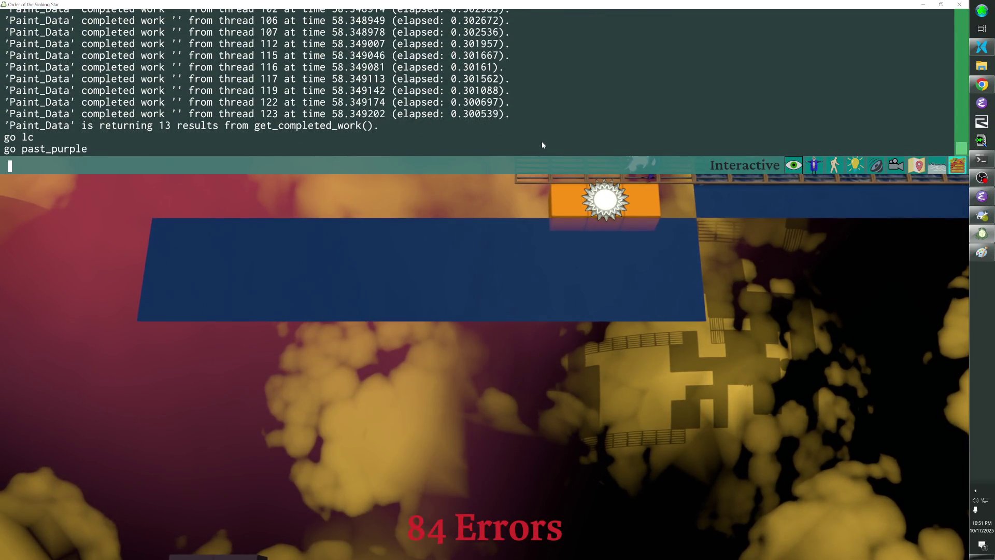
{"action": "key", "text": "Return"}
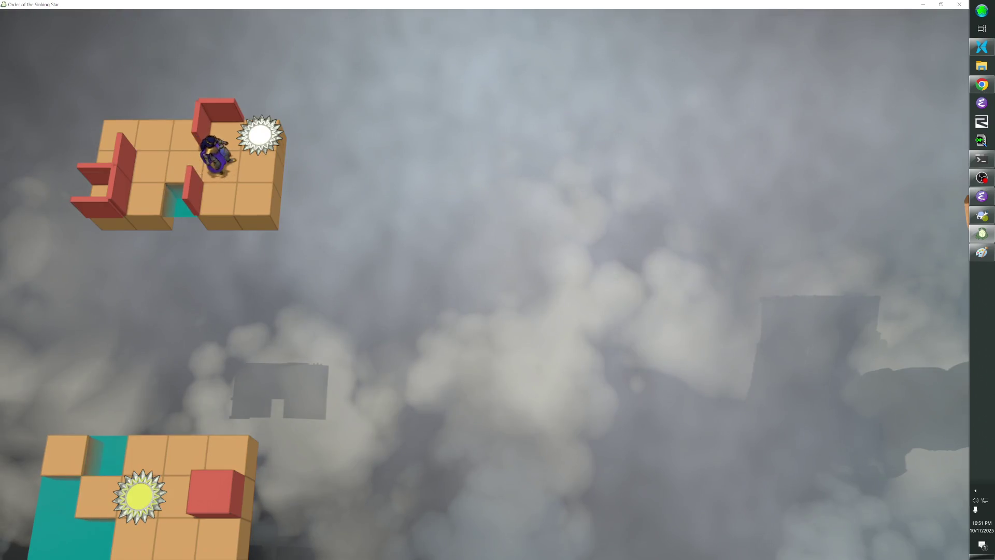
{"action": "key", "text": "F1"}
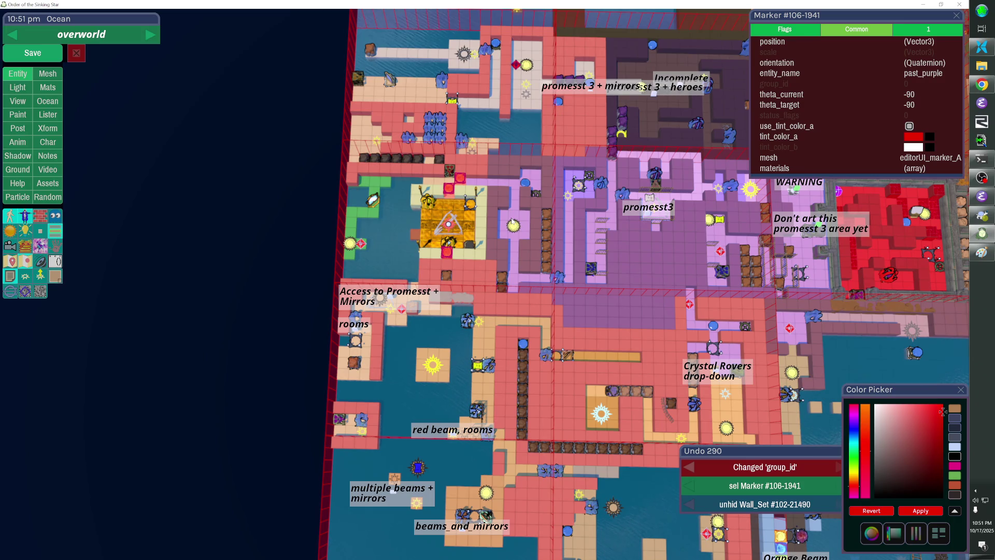
Copy the ID 60-14675 from the other teleporter.
{"action": "key", "text": "Tab"}
{"action": "key", "text": "Tab"}
{"action": "left_click", "coordinate": [526, 65]}
{"action": "key", "text": "ctrl+c"}
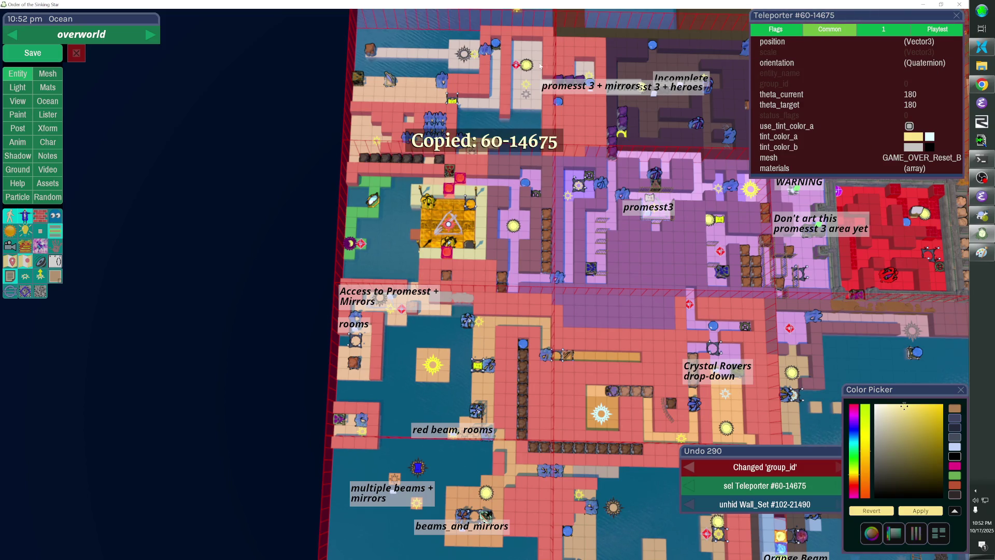
Paste 60-14675 into sun teleporter #86-7638's also_discover field and save the overworld.
{"action": "left_click", "coordinate": [350, 242]}
{"action": "left_click", "coordinate": [891, 32]}
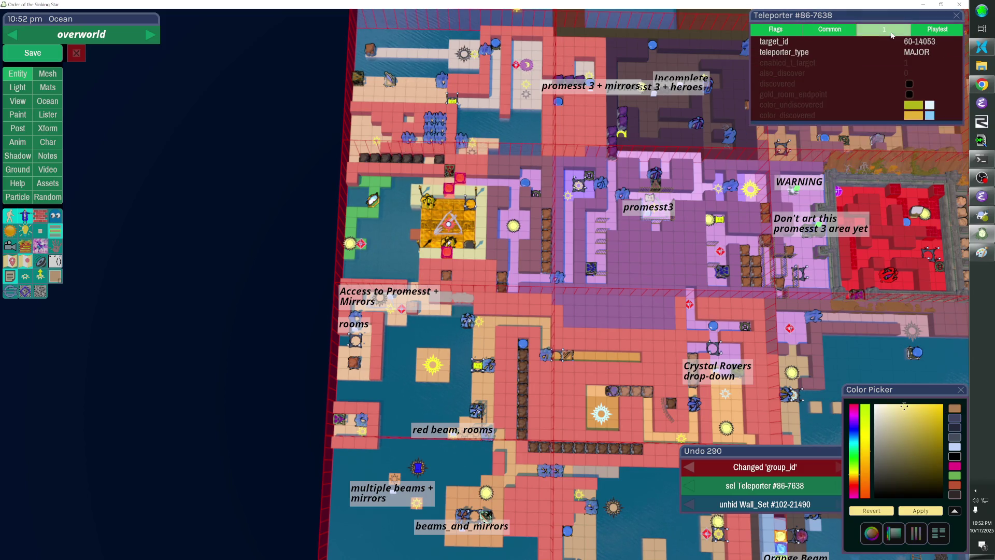
{"action": "left_click", "coordinate": [880, 70]}
{"action": "key", "text": "ctrl+v"}
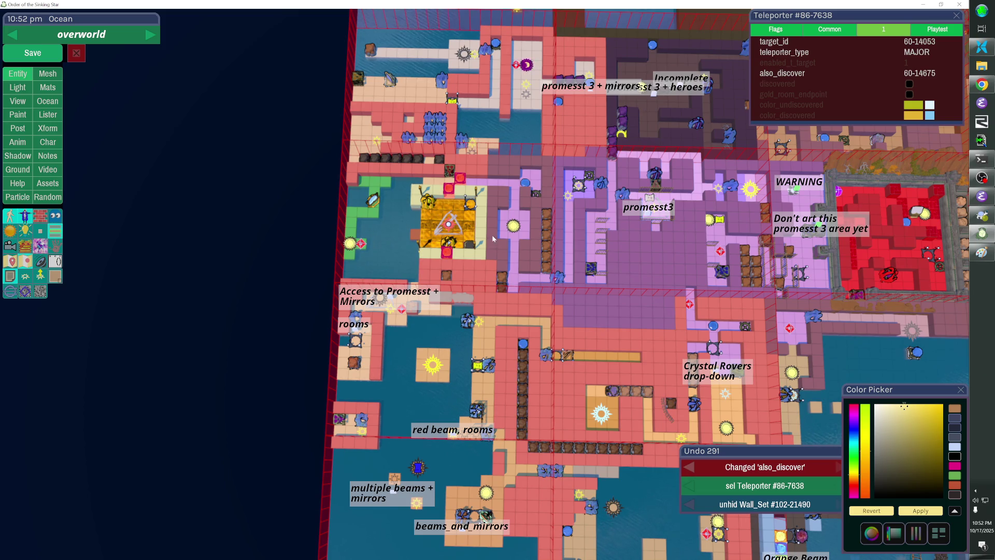
{"action": "left_click", "coordinate": [41, 60]}
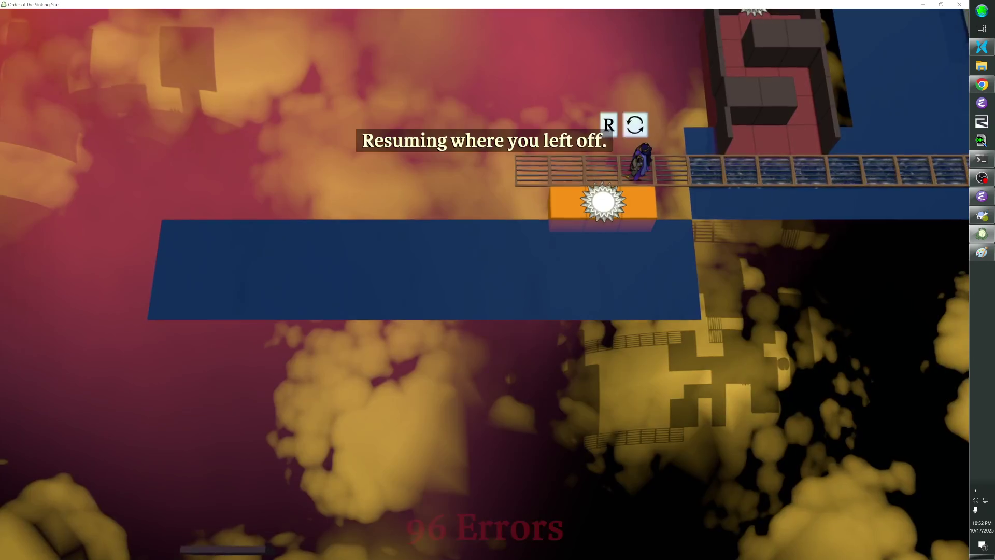
Return to the overworld, walk onto the top sun tile and enter its puzzle.
{"action": "key", "text": "Escape"}
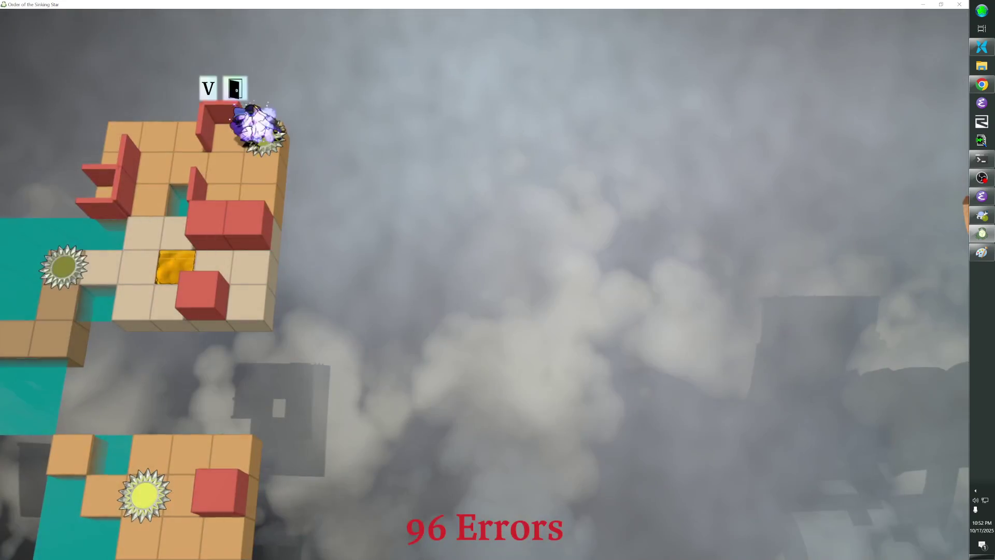
{"action": "key", "text": "Down"}
{"action": "key", "text": "Down"}
{"action": "key", "text": "Down"}
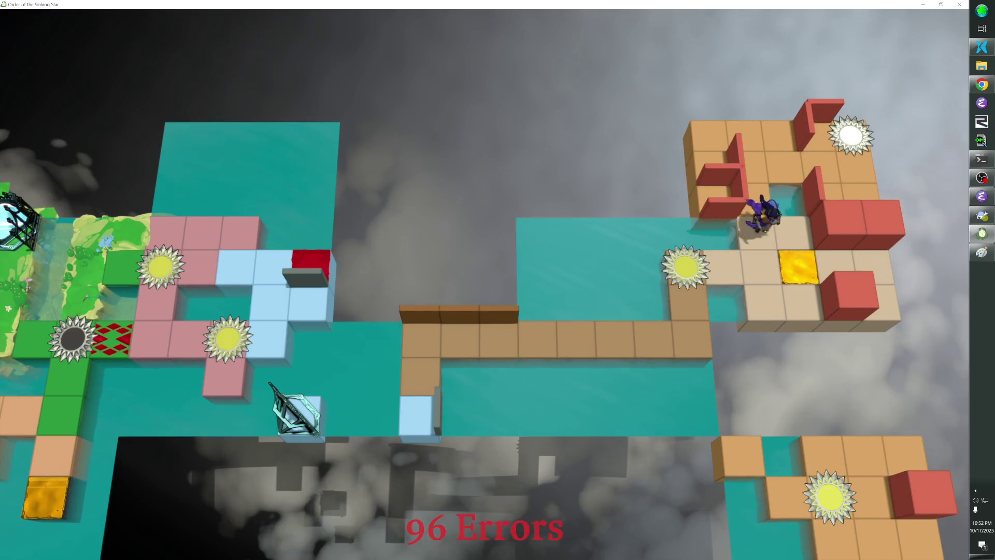
{"action": "key", "text": "Left"}
{"action": "key", "text": "Left"}
{"action": "key", "text": "Right"}
{"action": "key", "text": "Right"}
{"action": "key", "text": "Up"}
{"action": "key", "text": "Up"}
{"action": "key", "text": "Up"}
{"action": "key", "text": "Right"}
{"action": "key", "text": "Right"}
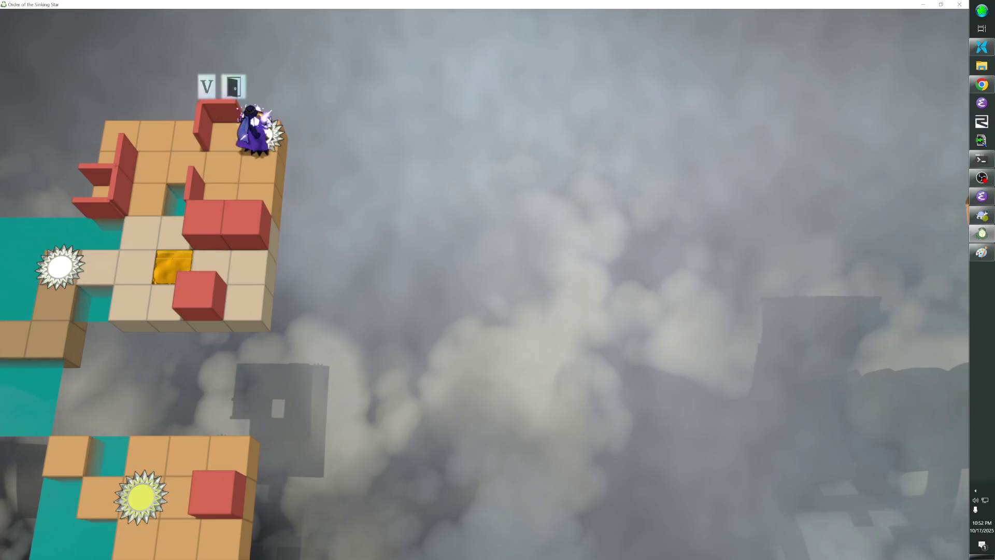
{"action": "key", "text": "v"}
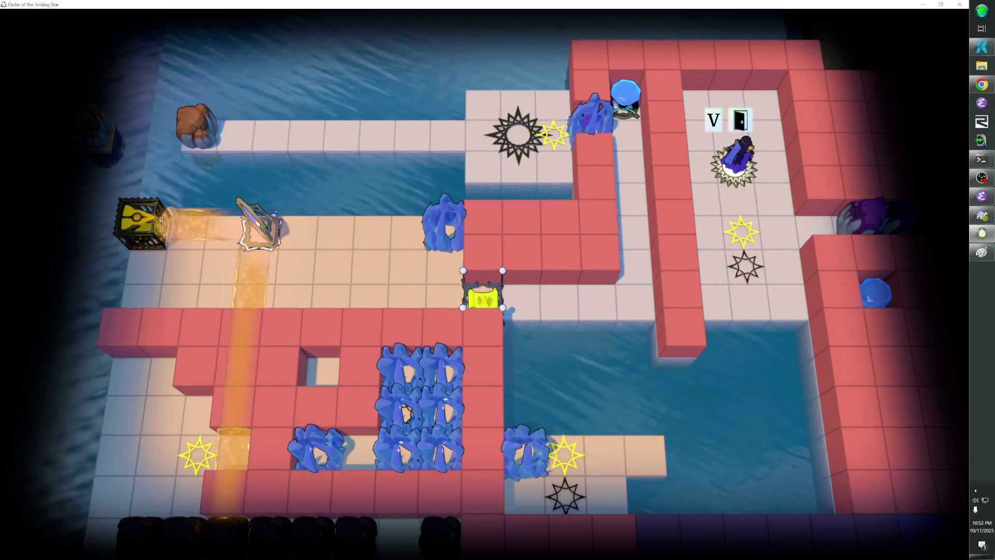
Walk toward the yellow star and back to the starting sun tile, then reopen the editor.
{"action": "key", "text": "Left"}
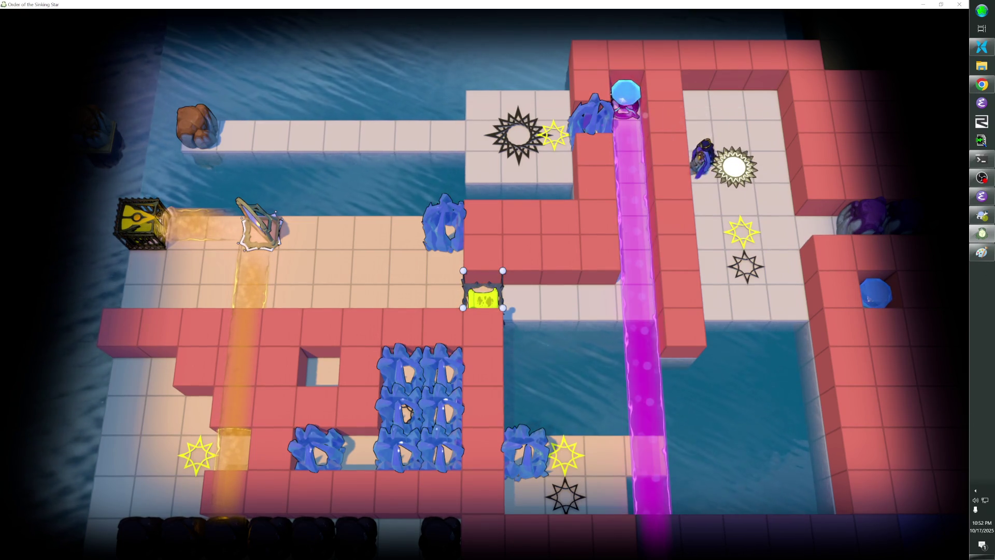
{"action": "key", "text": "Down"}
{"action": "key", "text": "Down"}
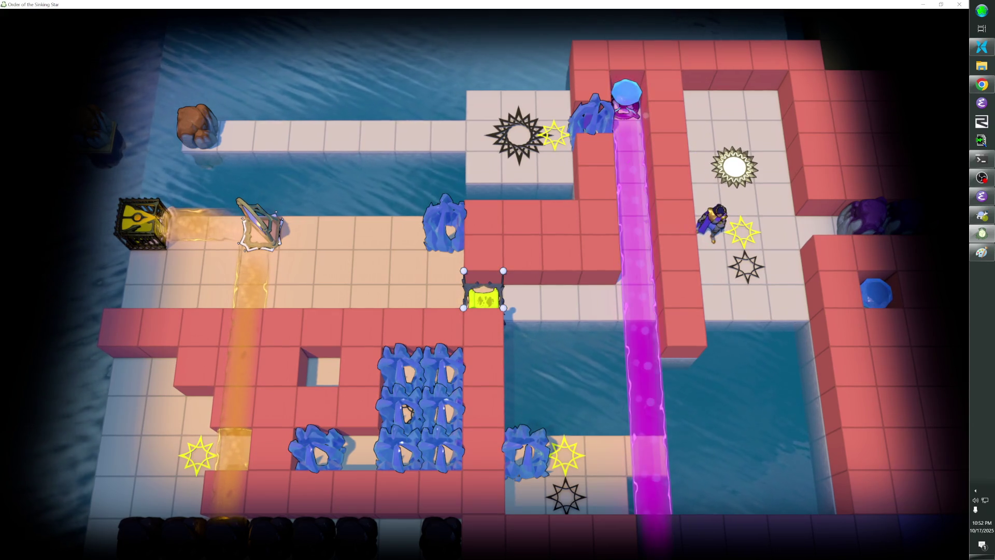
{"action": "key", "text": "Up"}
{"action": "key", "text": "Up"}
{"action": "key", "text": "Right"}
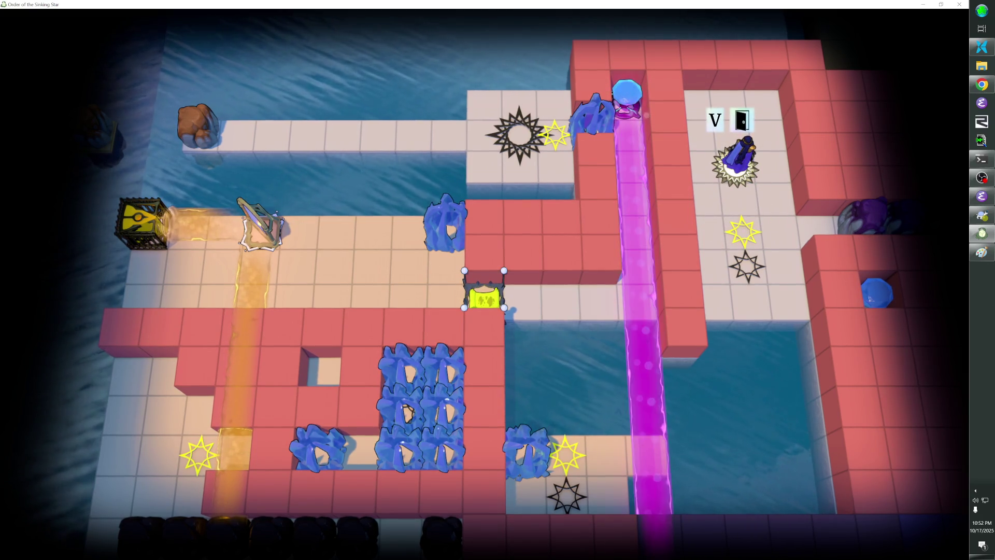
{"action": "key", "text": "F5"}
{"action": "left_click", "coordinate": [41, 60]}
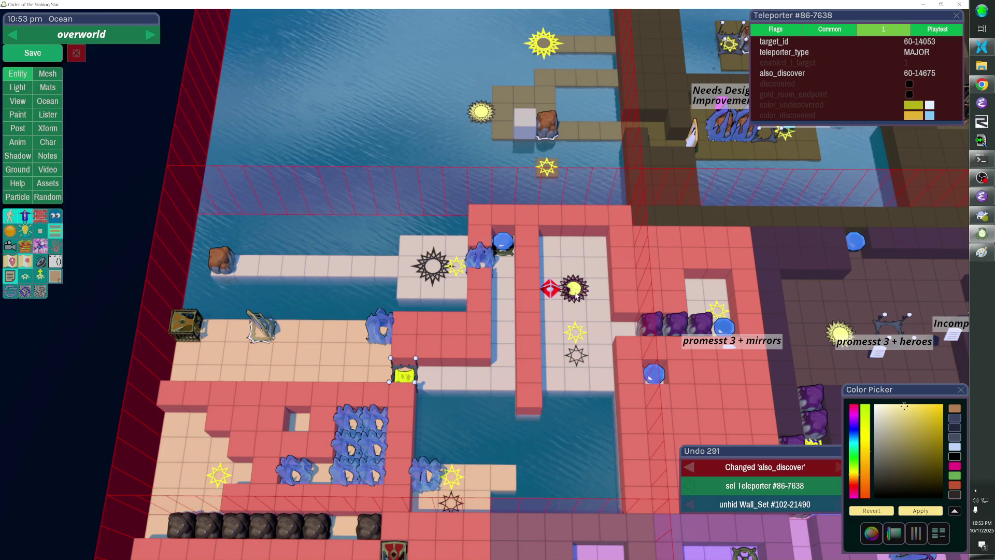
Drag the sun teleporter onto the peach floor.
{"action": "left_click", "coordinate": [564, 295]}
{"action": "mouse_move", "coordinate": [549, 327]}
{"action": "left_mouse_down"}
{"action": "mouse_move", "coordinate": [420, 320]}
{"action": "mouse_move", "coordinate": [348, 347]}
{"action": "mouse_move", "coordinate": [295, 395]}
{"action": "left_mouse_up"}
{"action": "key", "text": "Escape"}
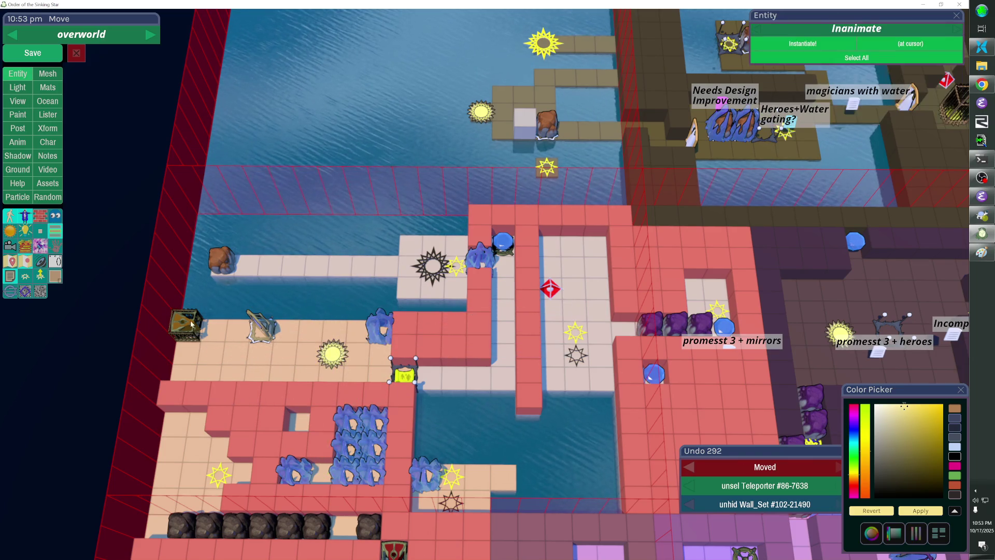
Shift both star markers up one tile.
{"action": "left_click", "coordinate": [586, 325]}
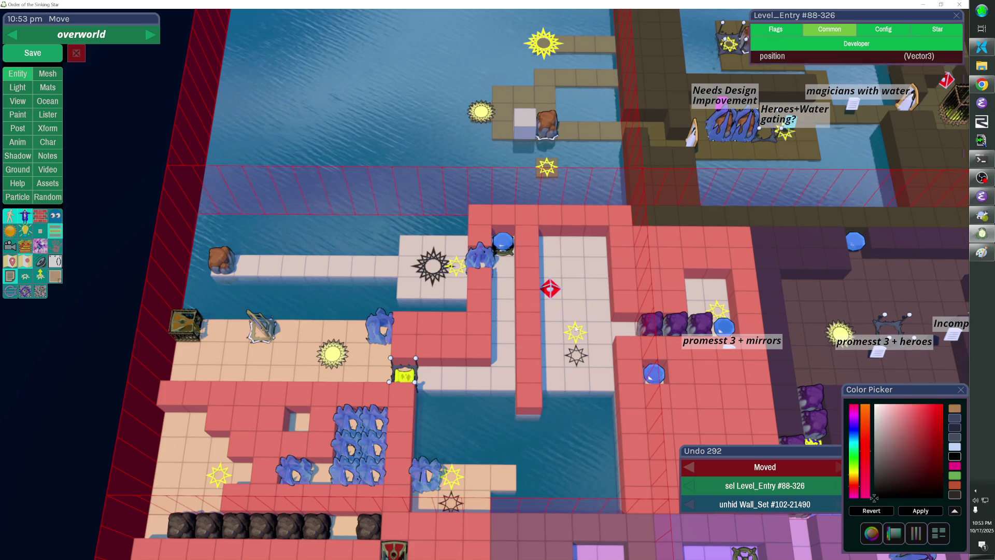
{"action": "left_click", "coordinate": [591, 342], "text": "shift"}
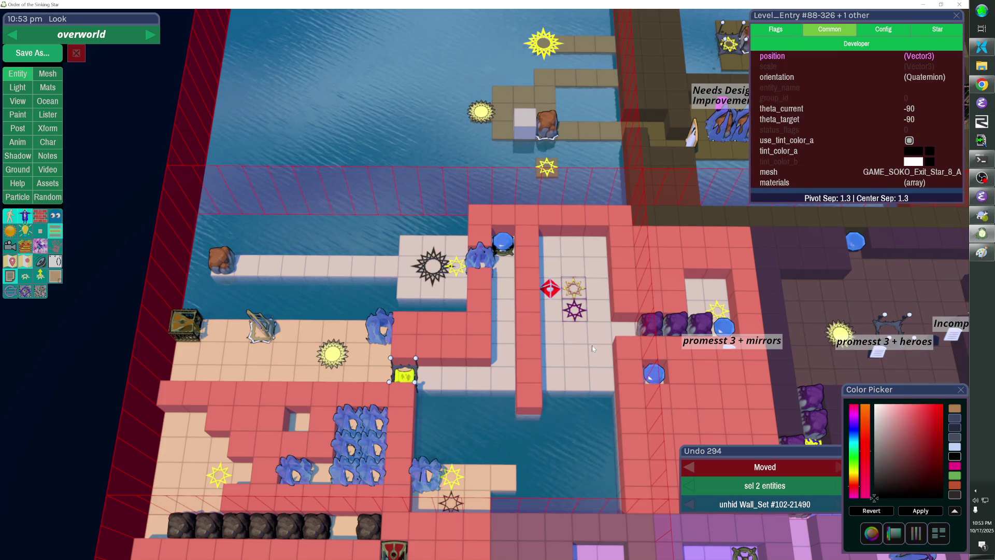
{"action": "key", "text": "Up"}
{"action": "key", "text": "Escape"}
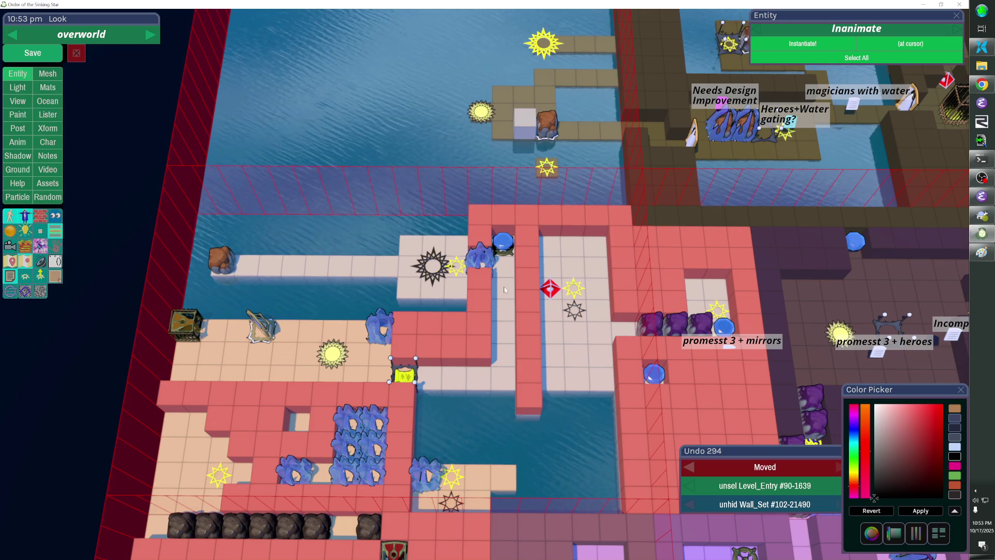
Nudge the sun teleporter right and up into the narrow corridor beside the red marker.
{"action": "left_click", "coordinate": [333, 361]}
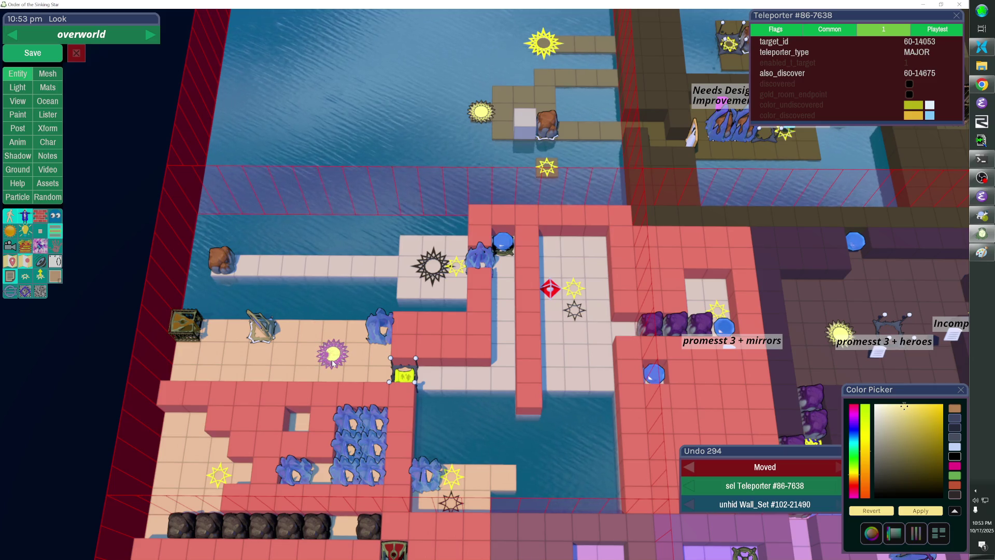
{"action": "key", "text": "shift"}
{"action": "key", "text": "shift+Right"}
{"action": "key", "text": "shift+Right"}
{"action": "key", "text": "shift+Right"}
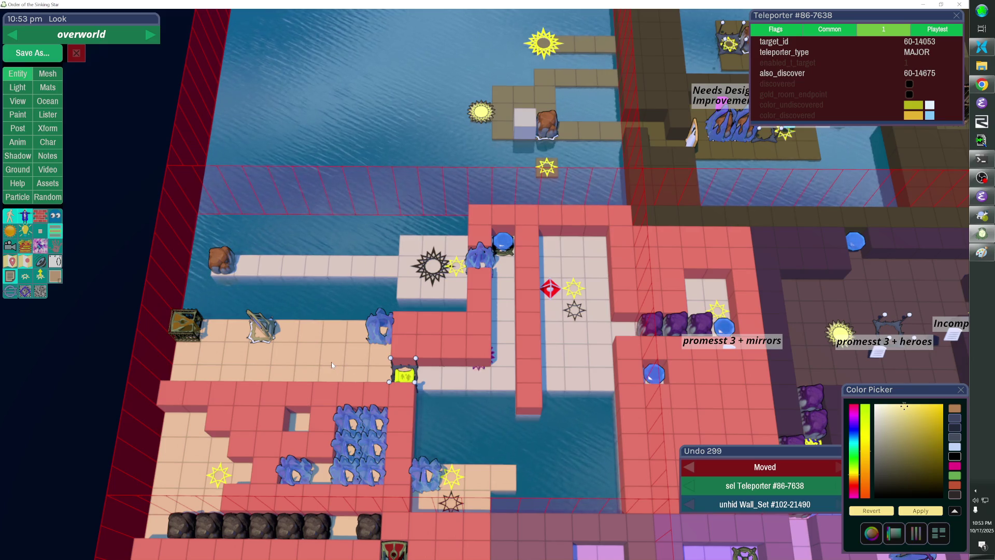
{"action": "key", "text": "shift+Up"}
{"action": "key", "text": "shift+Up"}
{"action": "key", "text": "Escape"}
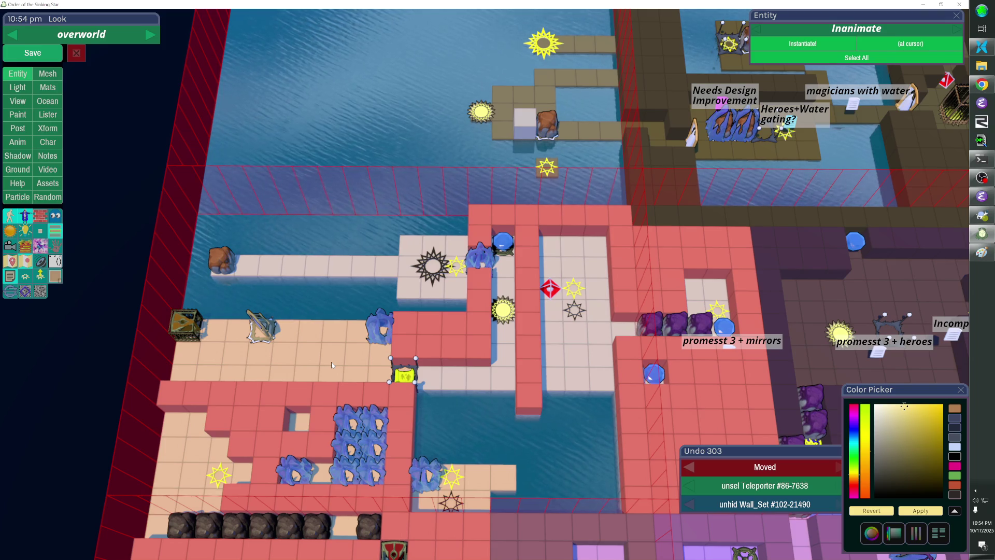
Fly, tilt, pan and zoom out the camera to frame the rooms near the 'Access to Promesst + Mirrors' note.
{"action": "key", "text": "Escape"}
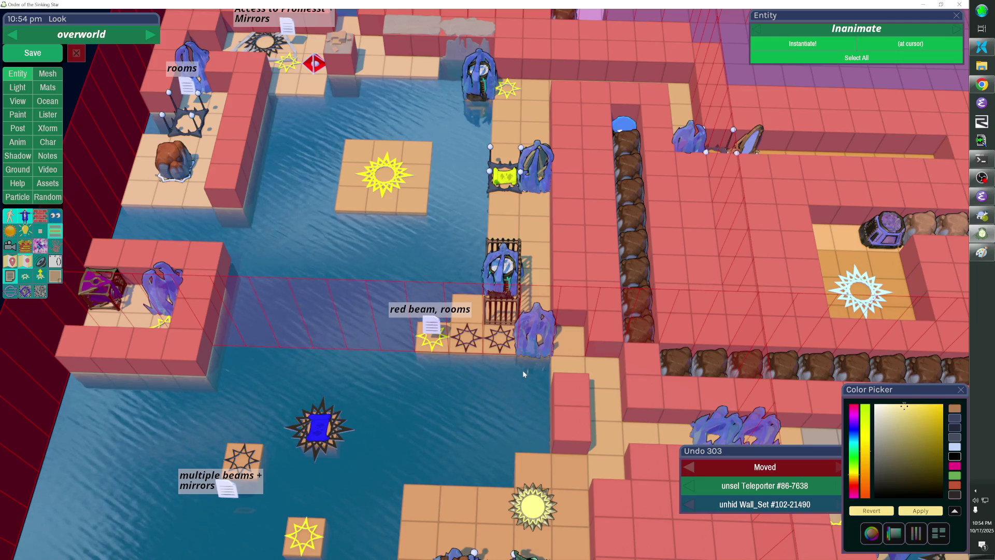
{"action": "key", "text": "Escape"}
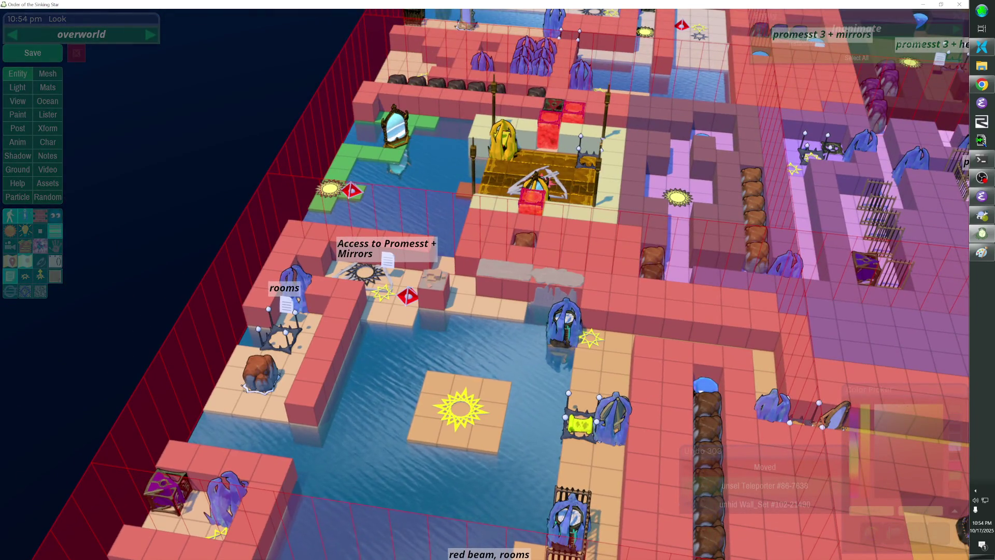
{"action": "key", "text": "Left"}
{"action": "key", "text": "Down"}
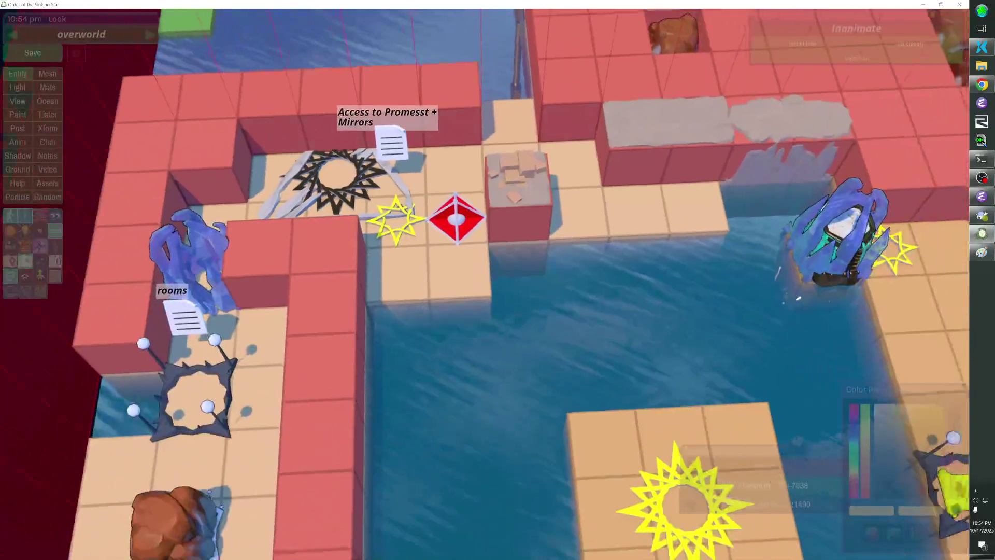
{"action": "key", "text": "Right"}
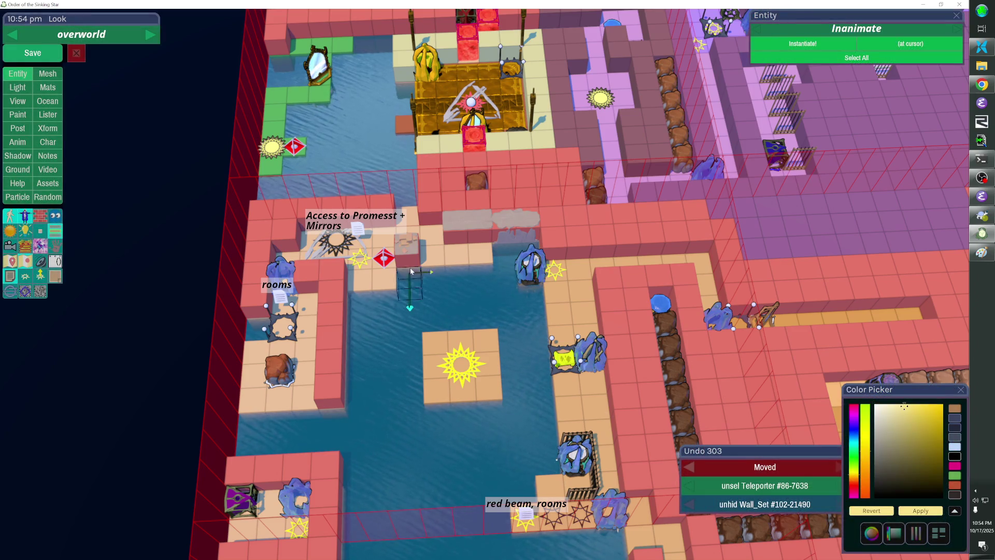
Add a wall cube beside the red diamond marker and set the PROP_QUAR_Equipment_Blocks_A prop on top.
{"action": "left_click", "coordinate": [412, 253]}
{"action": "left_click_drag", "start_coordinate": [413, 253], "coordinate": [408, 241]}
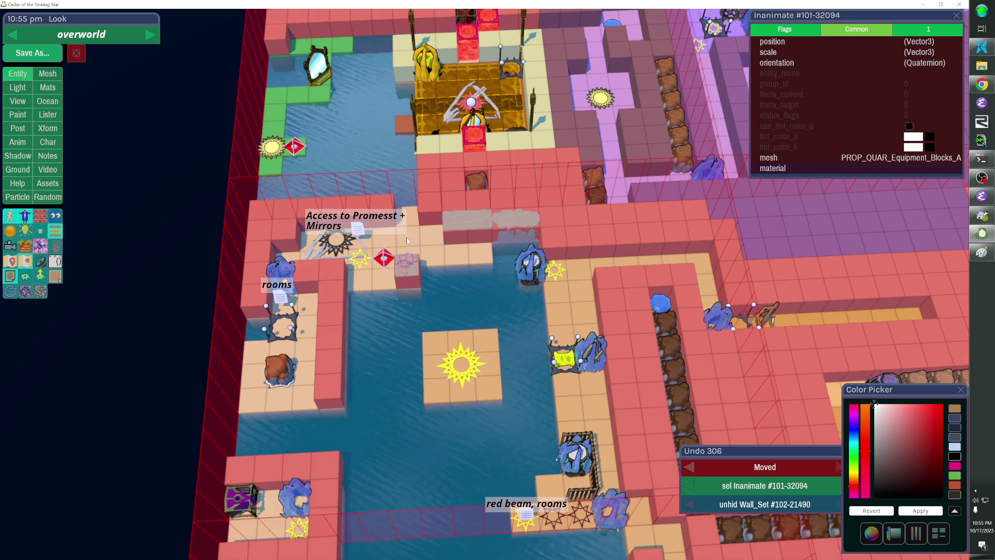
{"action": "left_click_drag", "start_coordinate": [406, 237], "coordinate": [493, 266]}
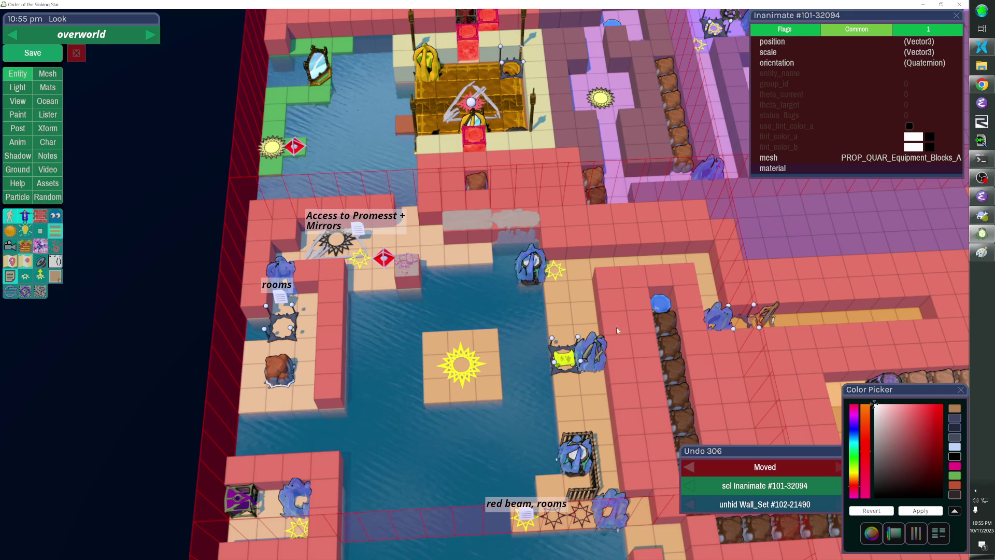
{"action": "key", "text": "s"}
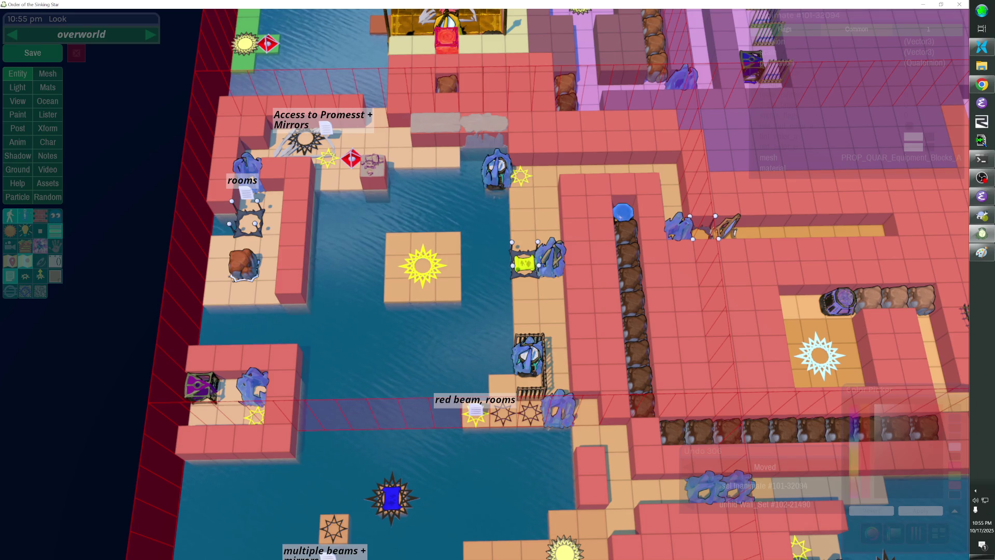
Switch away with Alt+Tab, return to the editor and hide its panels to preview the level.
{"action": "key", "text": "alt+Tab"}
{"action": "key", "text": "Escape"}
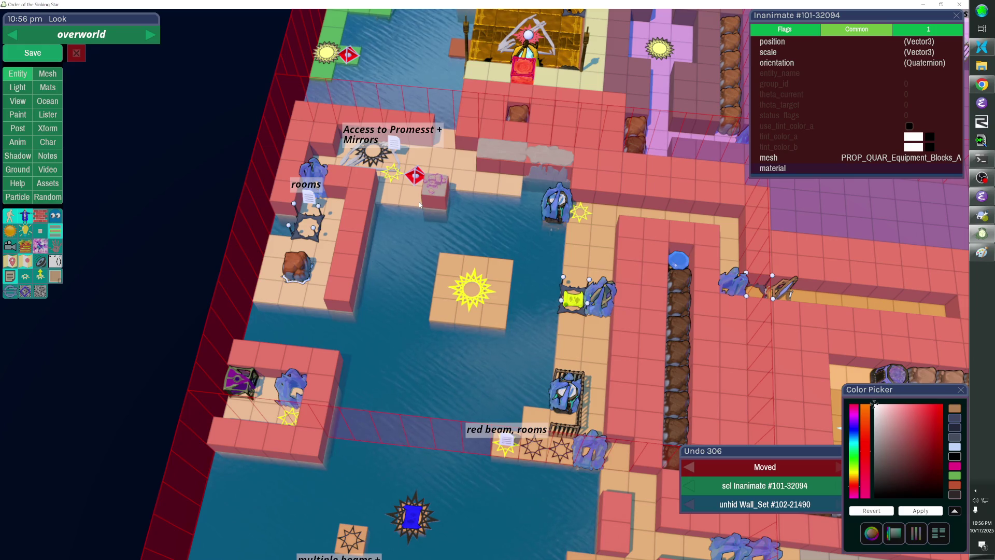
{"action": "key", "text": "Escape"}
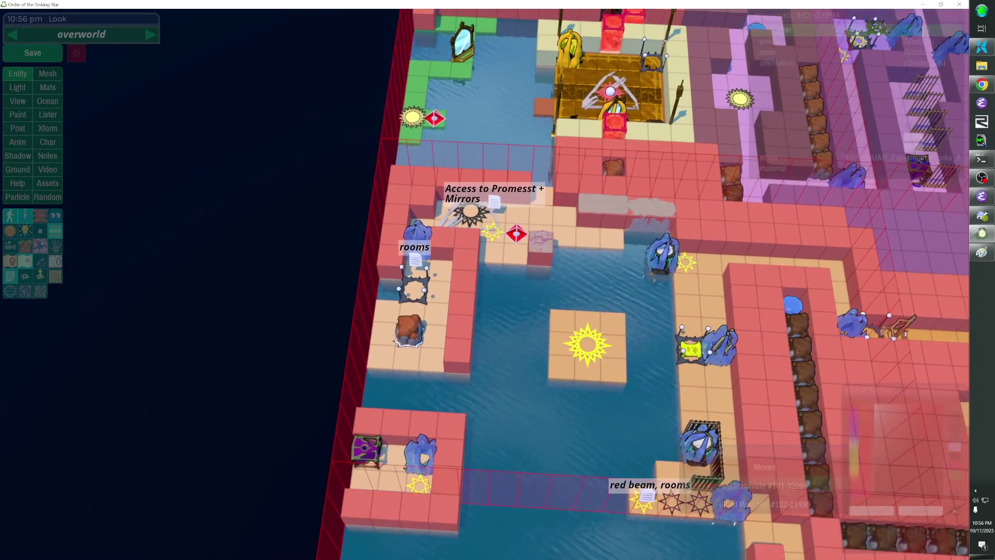
Remove two raised red cubes beside the rooms note and select the black star exit.
{"action": "left_click", "coordinate": [468, 245]}
{"action": "left_click", "coordinate": [445, 245]}
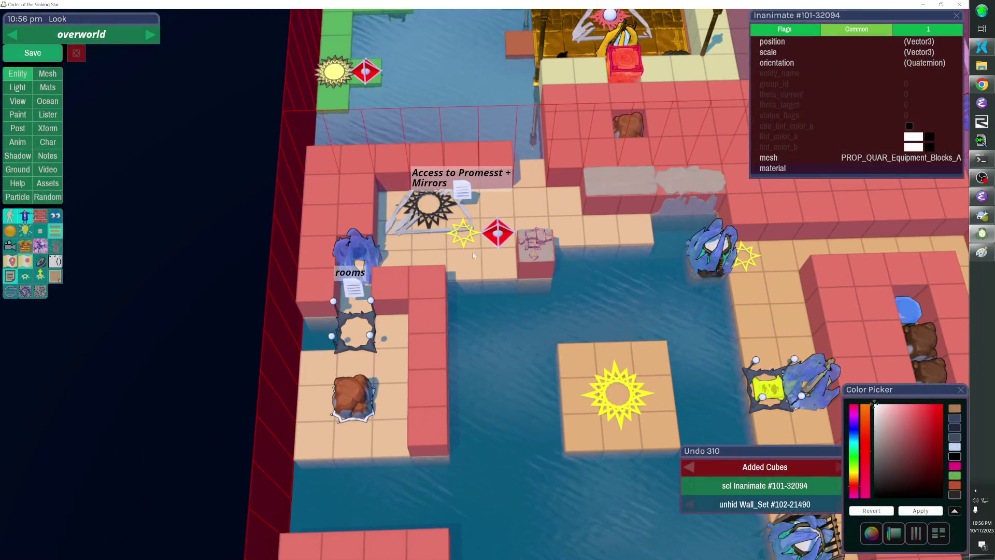
{"action": "left_click", "coordinate": [434, 209]}
{"action": "left_click", "coordinate": [432, 211], "text": "shift"}
{"action": "left_click", "coordinate": [430, 210]}
Shift the star exit down one tile, and the red marker and yellow star one tile right.
{"action": "left_click", "coordinate": [429, 211], "text": "shift"}
{"action": "key", "text": "Down"}
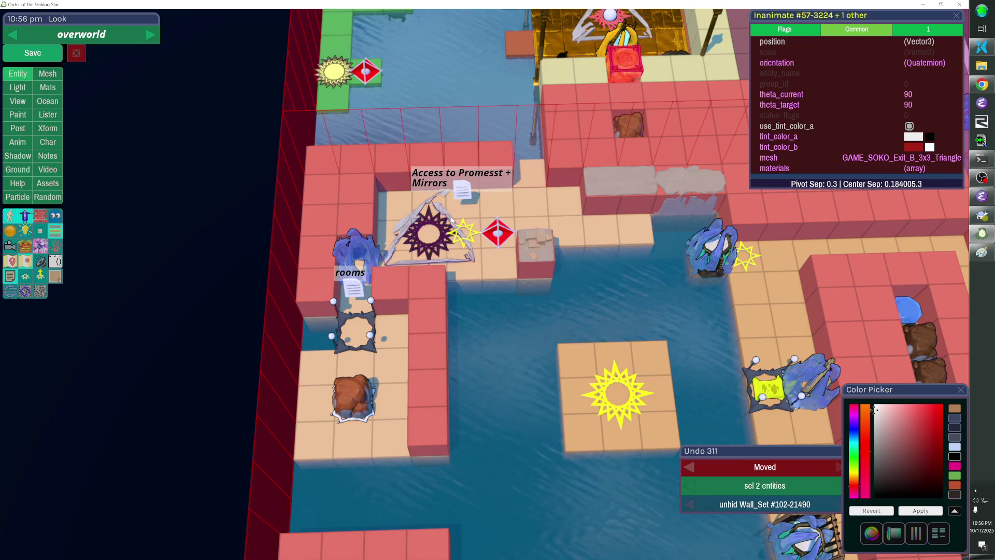
{"action": "left_click", "coordinate": [498, 232]}
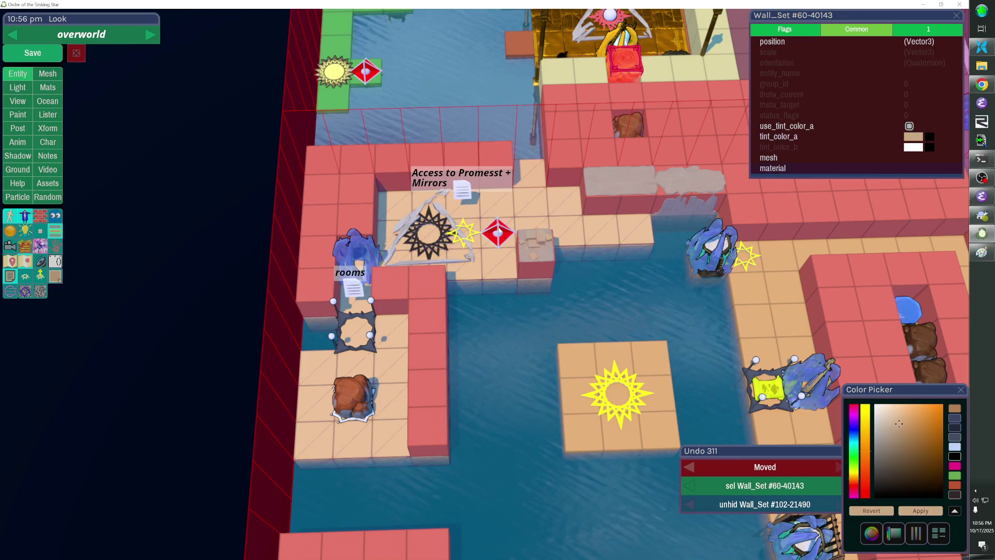
{"action": "key", "text": "Right"}
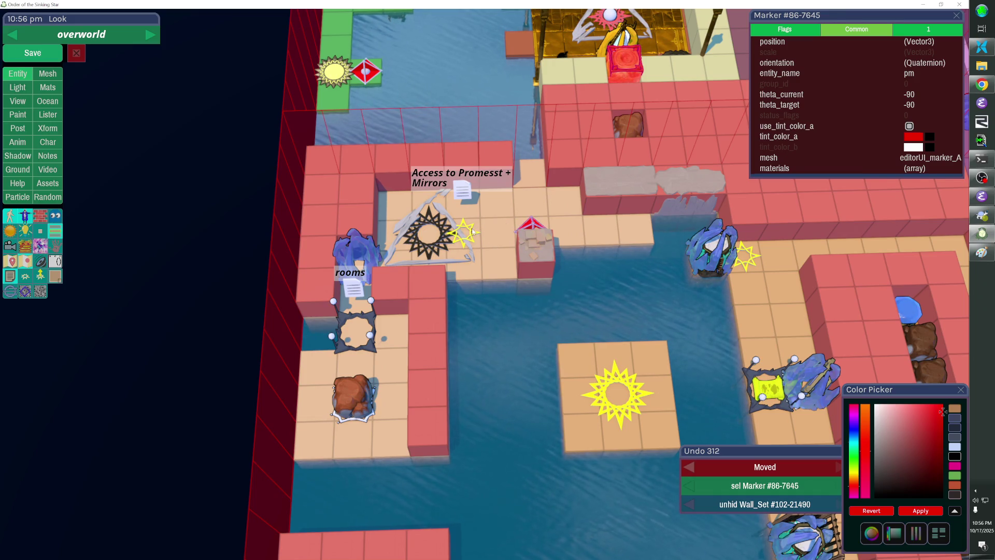
{"action": "left_click", "coordinate": [472, 232]}
{"action": "key", "text": "Right"}
{"action": "key", "text": "Escape"}
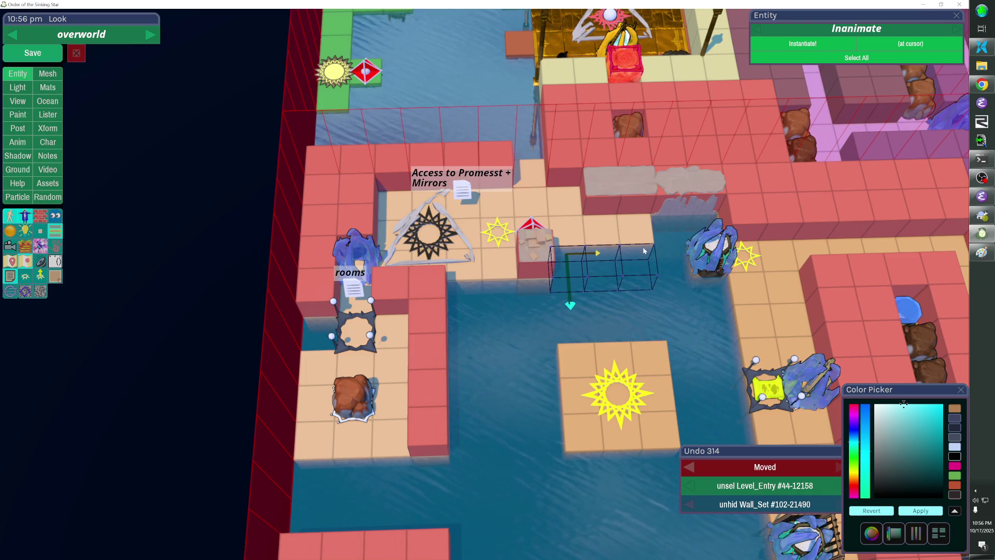
{"action": "left_click", "coordinate": [603, 189]}
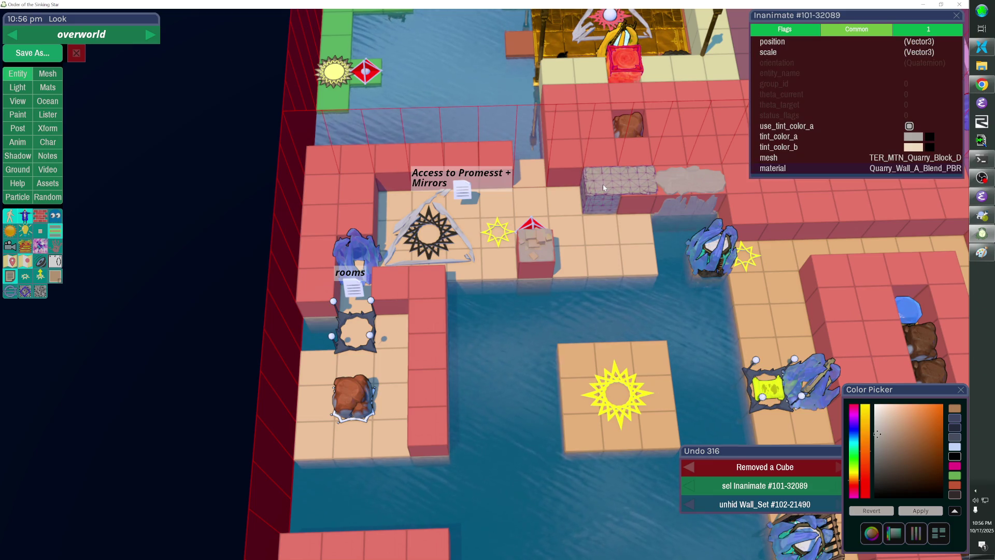
Shift the grey quarry block one tile right, add a cube beside it, and reposition the cliff piece.
{"action": "left_click_drag", "start_coordinate": [603, 186], "coordinate": [613, 200]}
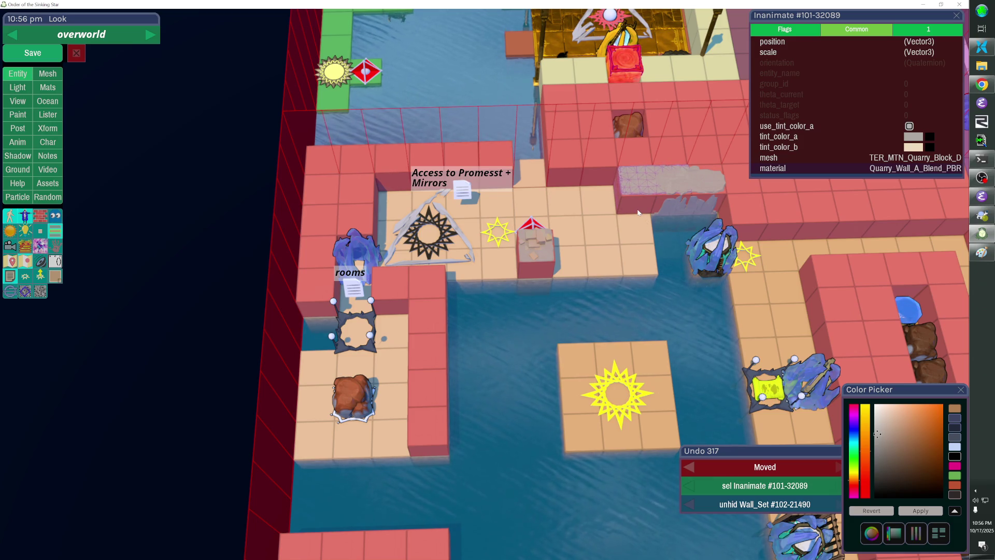
{"action": "left_click", "coordinate": [675, 203]}
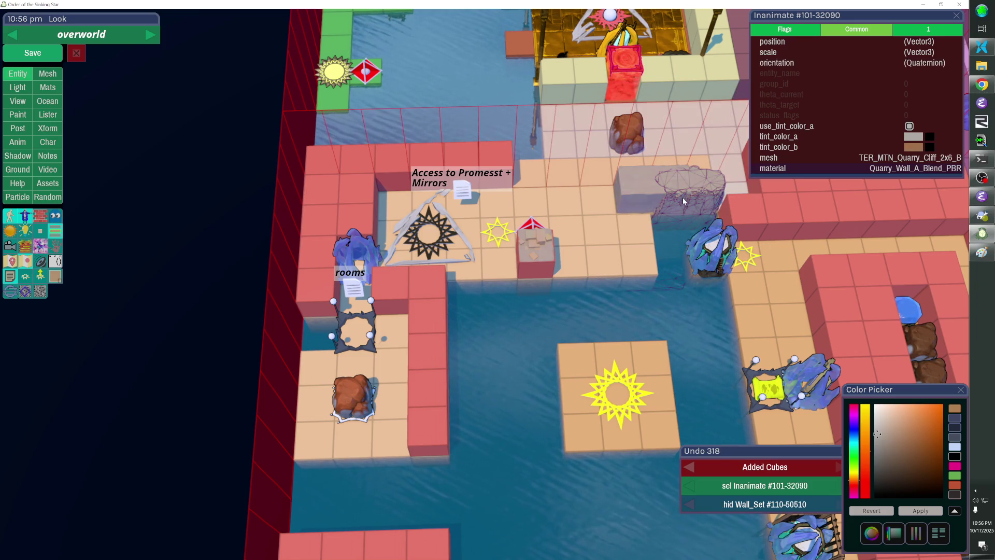
{"action": "left_click_drag", "start_coordinate": [683, 198], "coordinate": [685, 204]}
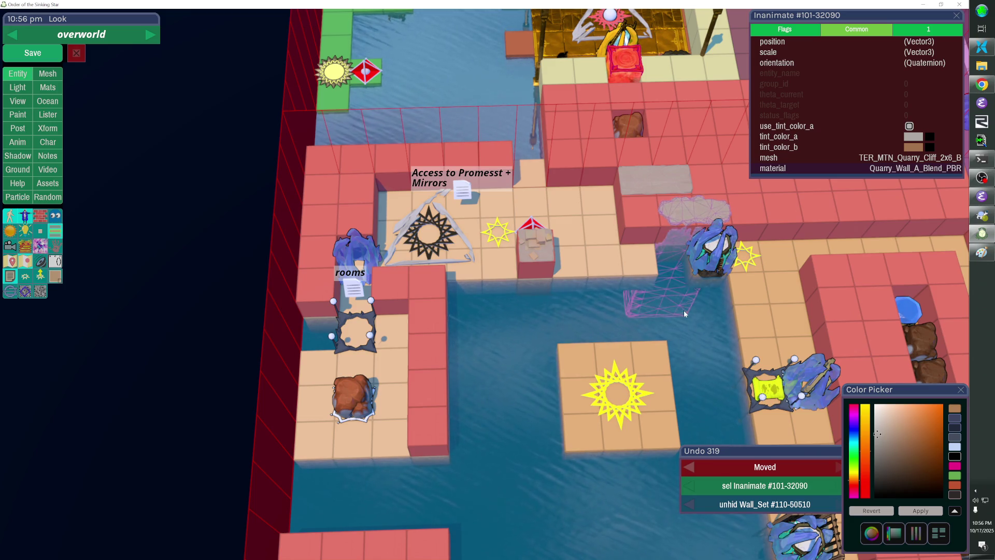
{"action": "left_click_drag", "start_coordinate": [688, 306], "coordinate": [707, 303]}
Add a tile to the right side of the central sun platform and remove the stray cube.
{"action": "key", "text": "d"}
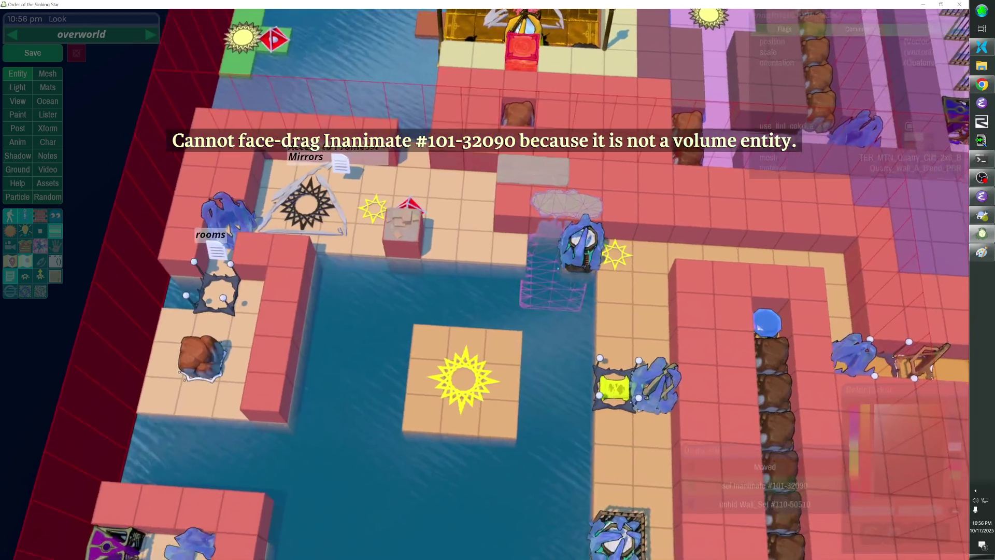
{"action": "key", "text": "a"}
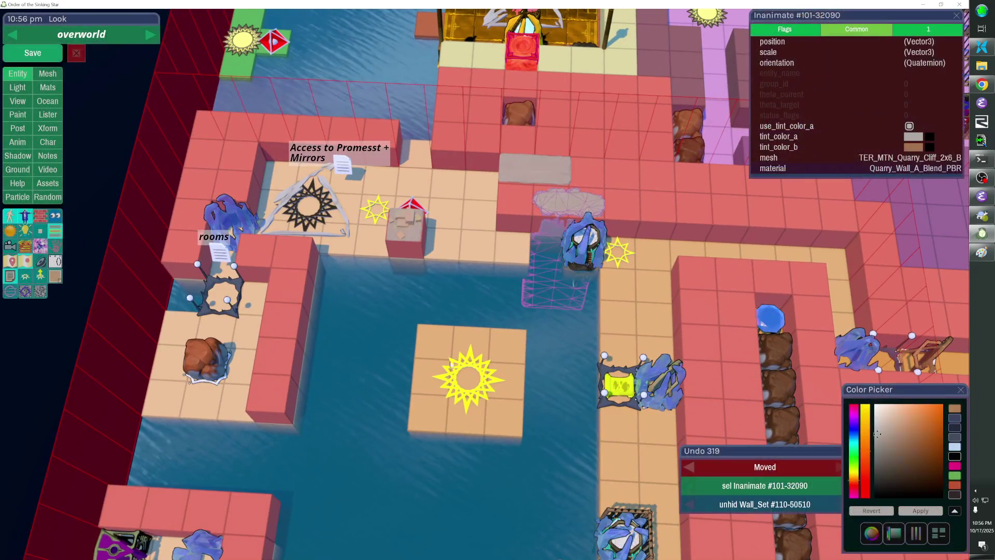
{"action": "key", "text": "q"}
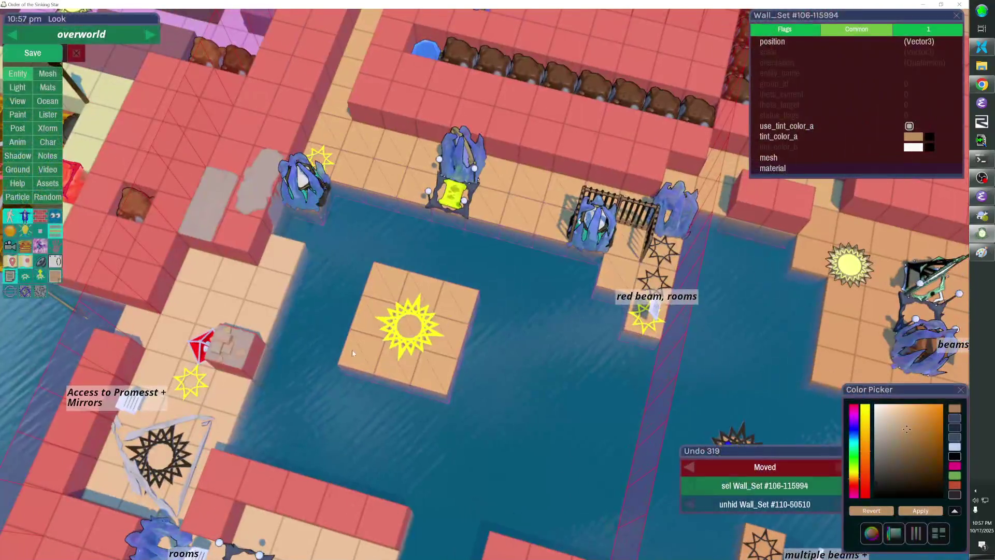
{"action": "left_click", "coordinate": [375, 380]}
{"action": "right_click", "coordinate": [397, 290]}
Rotate the central star entrance and save the level.
{"action": "left_click", "coordinate": [397, 290]}
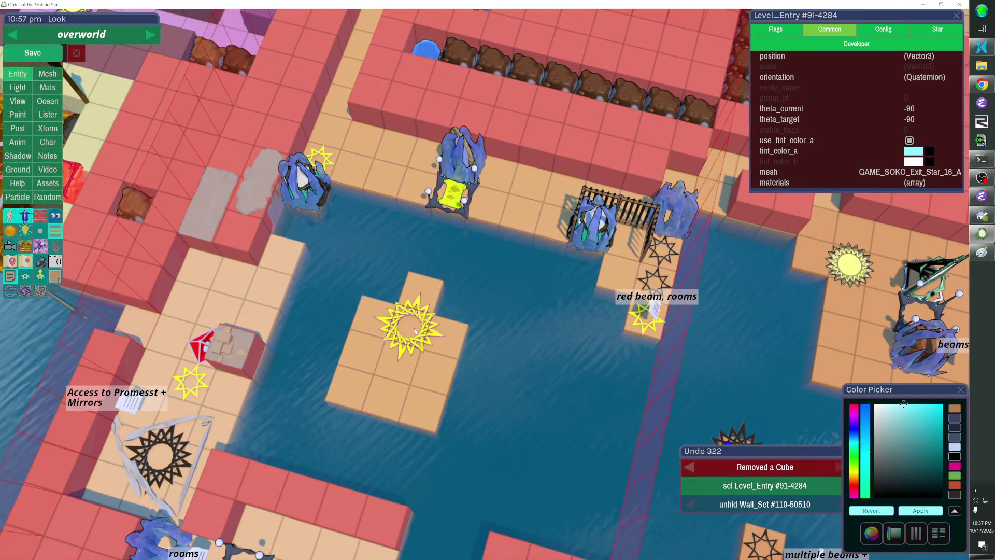
{"action": "key", "text": "r"}
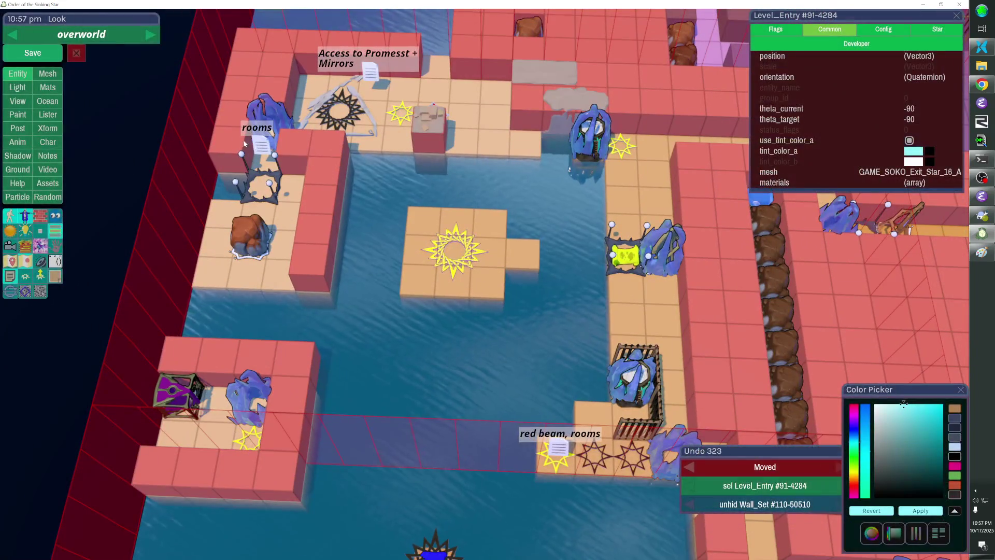
{"action": "left_click", "coordinate": [33, 53]}
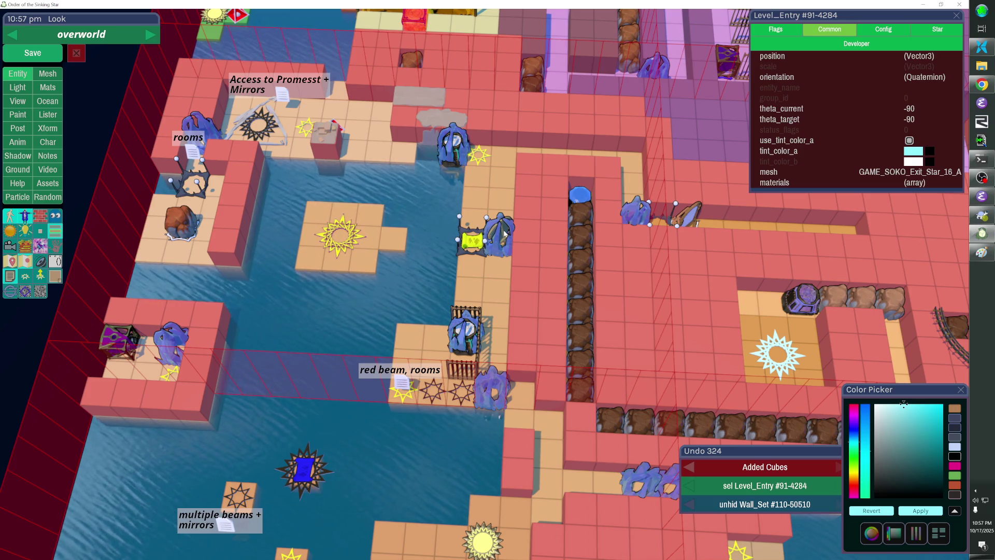
{"action": "scroll", "coordinate": [505, 233], "scroll_direction": "up", "scroll_amount": 2}
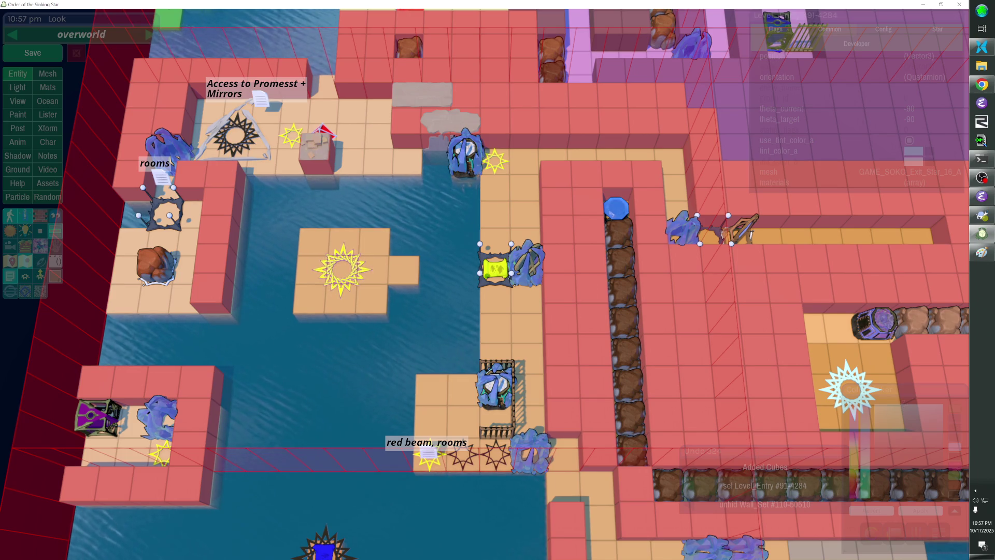
Select the caged rover with its fence and move them one tile left.
{"action": "left_click", "coordinate": [489, 376]}
{"action": "mouse_move", "coordinate": [489, 377]}
{"action": "left_mouse_down"}
{"action": "mouse_move", "coordinate": [512, 407]}
{"action": "mouse_move", "coordinate": [504, 429]}
{"action": "left_mouse_up"}
{"action": "key", "text": "Left"}
{"action": "key", "text": "e"}
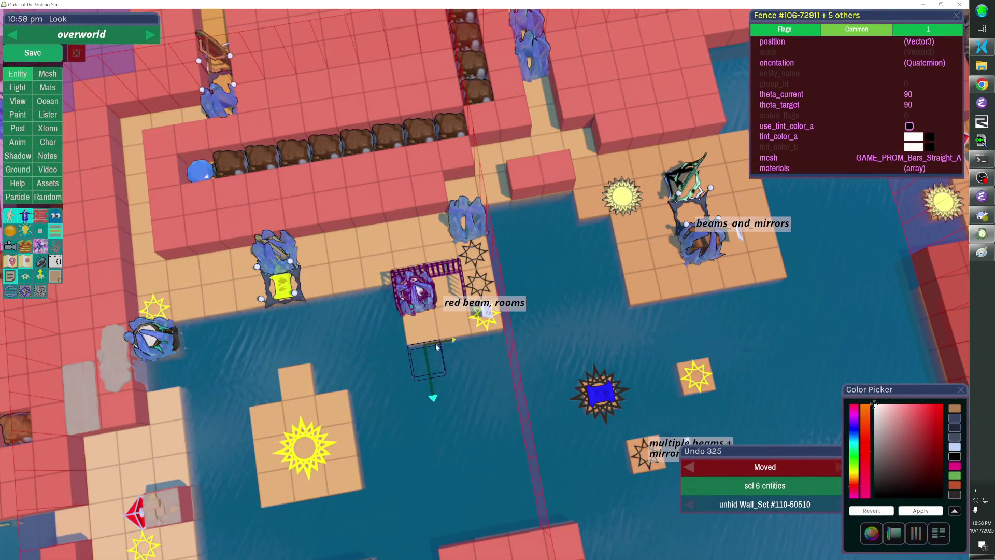
{"action": "key", "text": "e"}
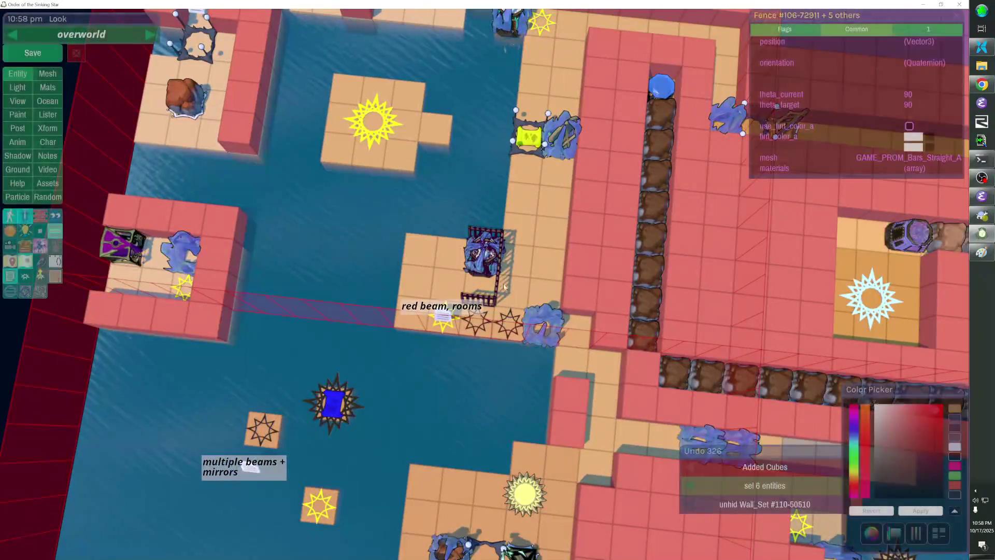
Adjust the note and stars' position, then move the freezer block one tile left.
{"action": "key", "text": "Right"}
{"action": "left_click", "coordinate": [480, 318], "text": "shift"}
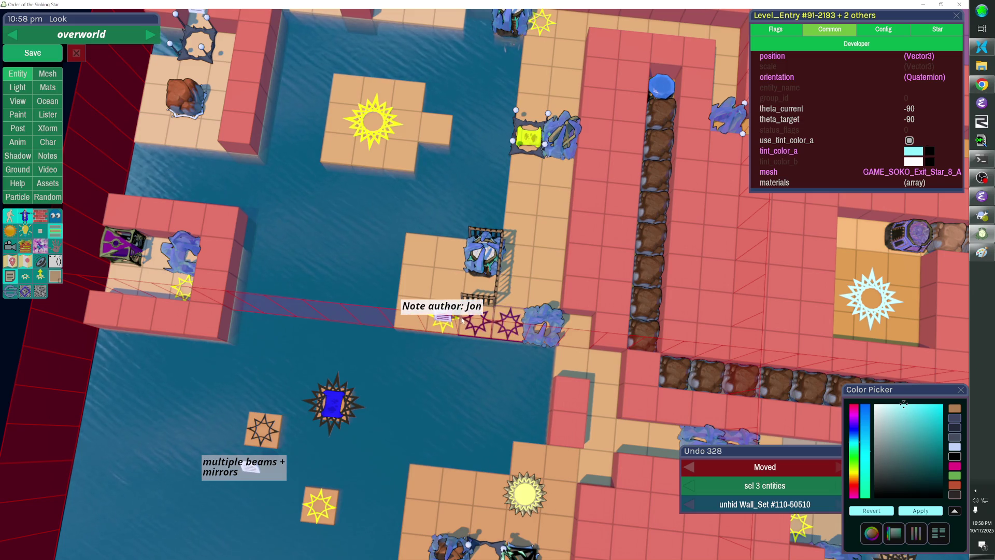
{"action": "key", "text": "Left"}
{"action": "left_click", "coordinate": [538, 313]}
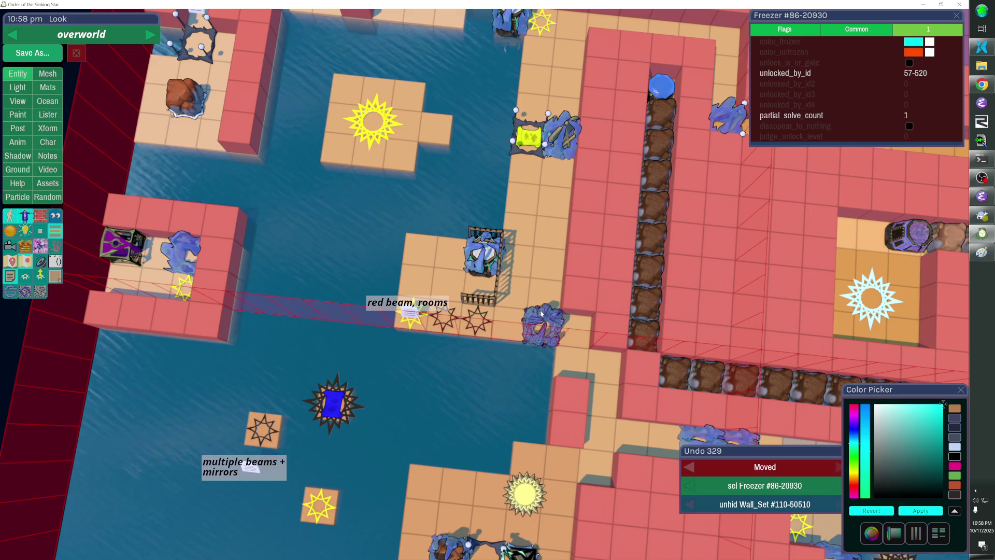
{"action": "key", "text": "Left"}
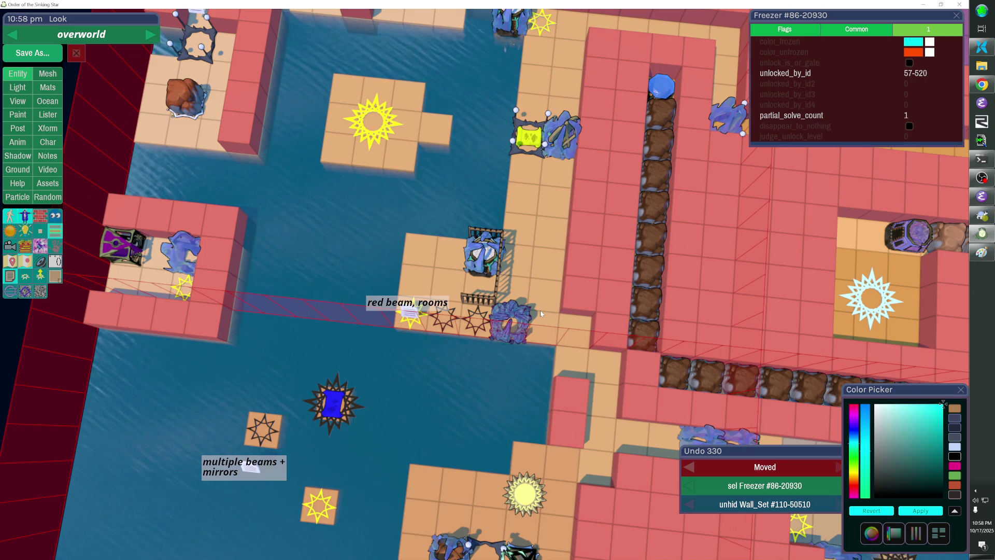
{"action": "key", "text": "Escape"}
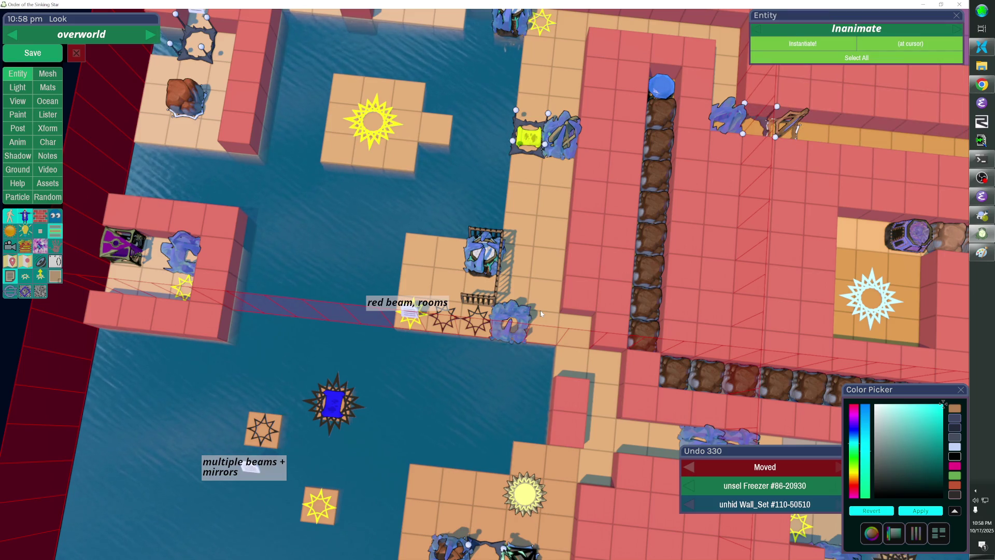
Jump to the level entry named in the freezer's unlocked_by_id, then save the overworld.
{"action": "left_click", "coordinate": [523, 317]}
{"action": "right_click", "coordinate": [836, 73]}
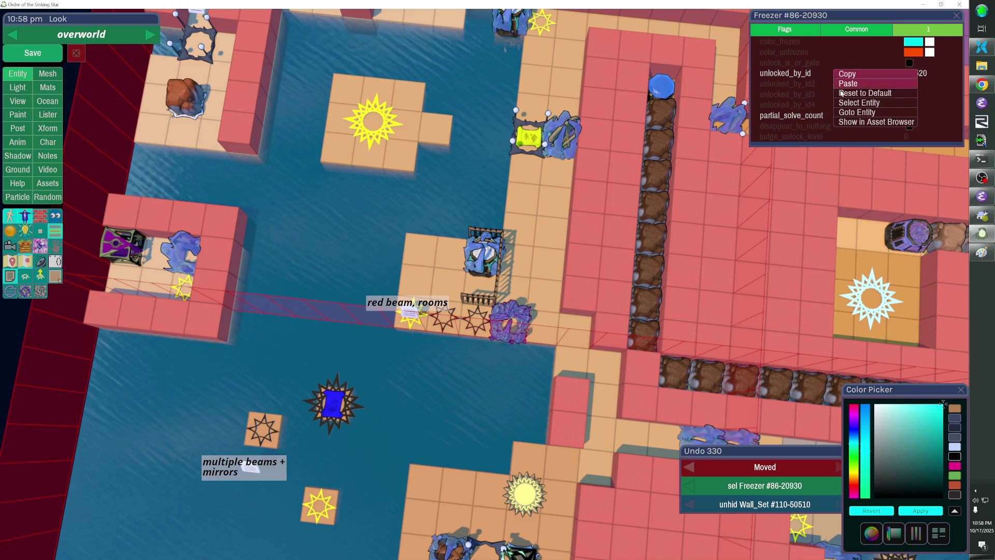
{"action": "left_click", "coordinate": [857, 112]}
{"action": "key", "text": "Escape"}
{"action": "key", "text": "ctrl+s"}
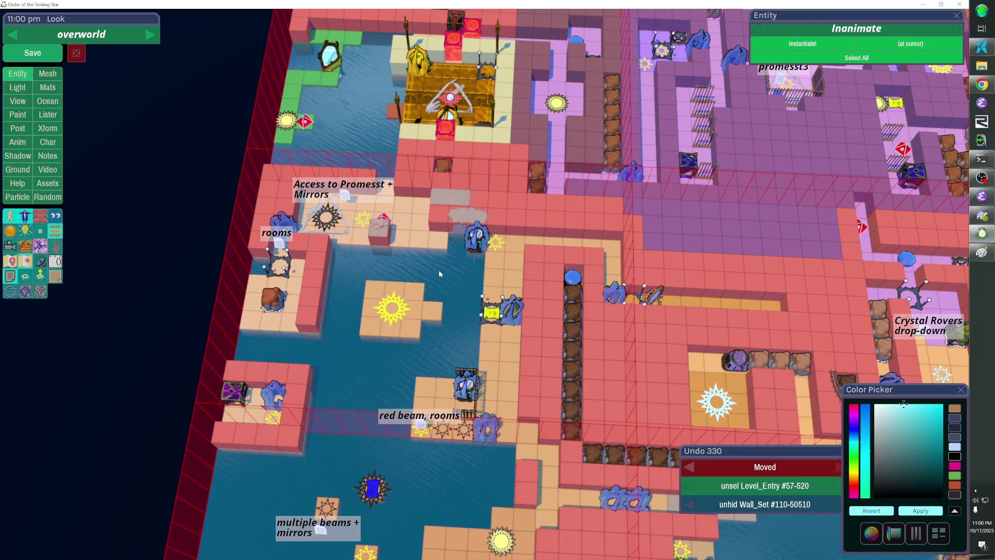
Save the overworld, preview the golden platform in game view, return, and save again.
{"action": "left_click", "coordinate": [32, 53]}
{"action": "key", "text": "Escape"}
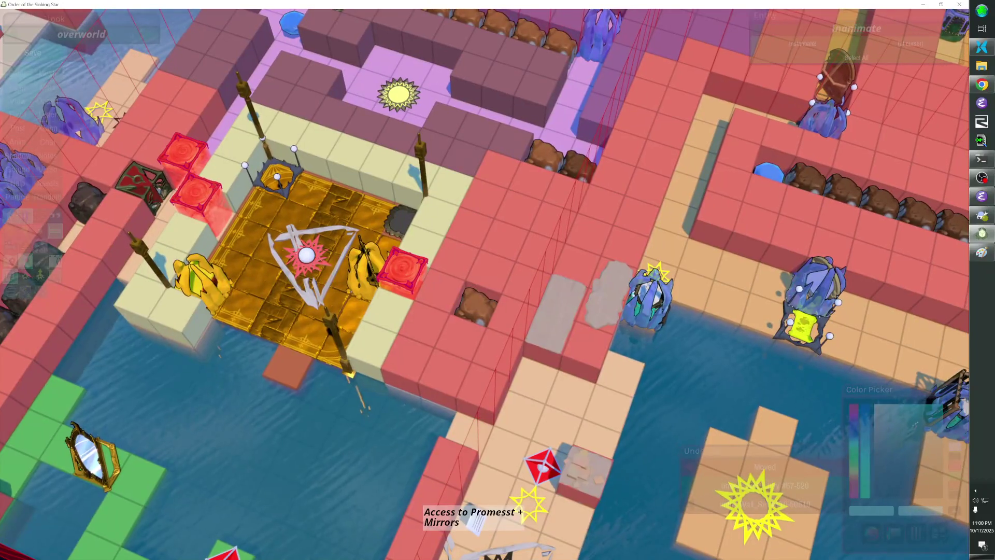
{"action": "key", "text": "Escape"}
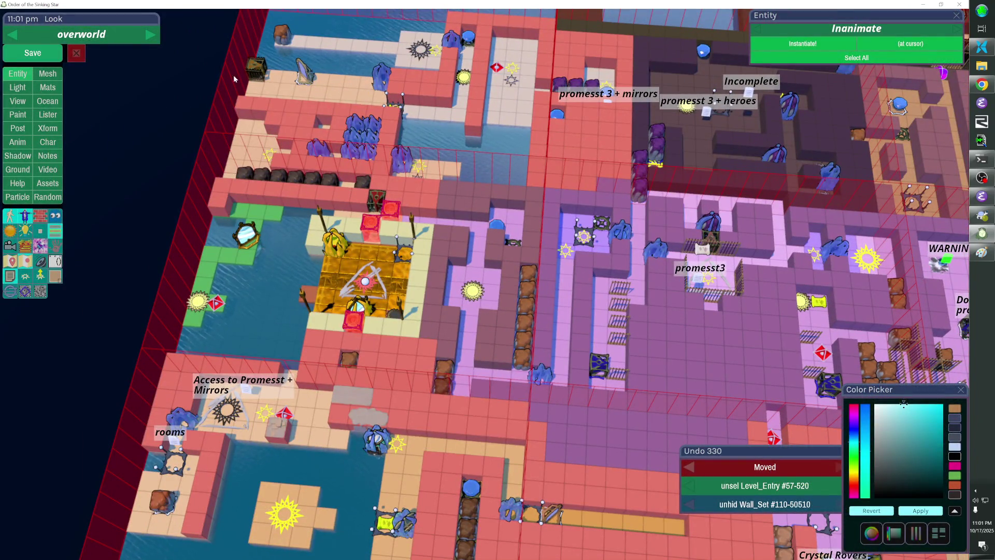
{"action": "left_click", "coordinate": [33, 53]}
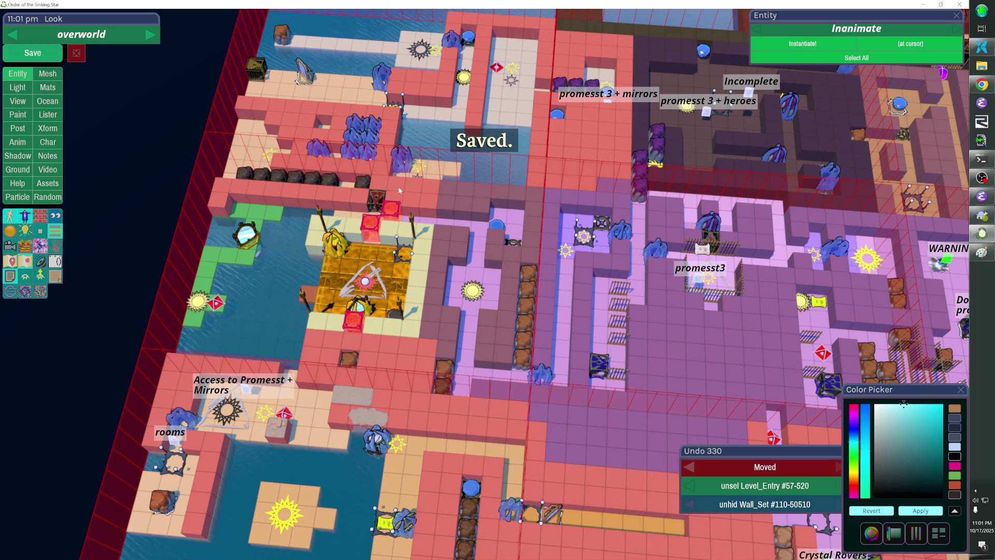
Save the overworld level, then remove the bottom cube of the brown wall.
{"action": "left_click", "coordinate": [511, 209]}
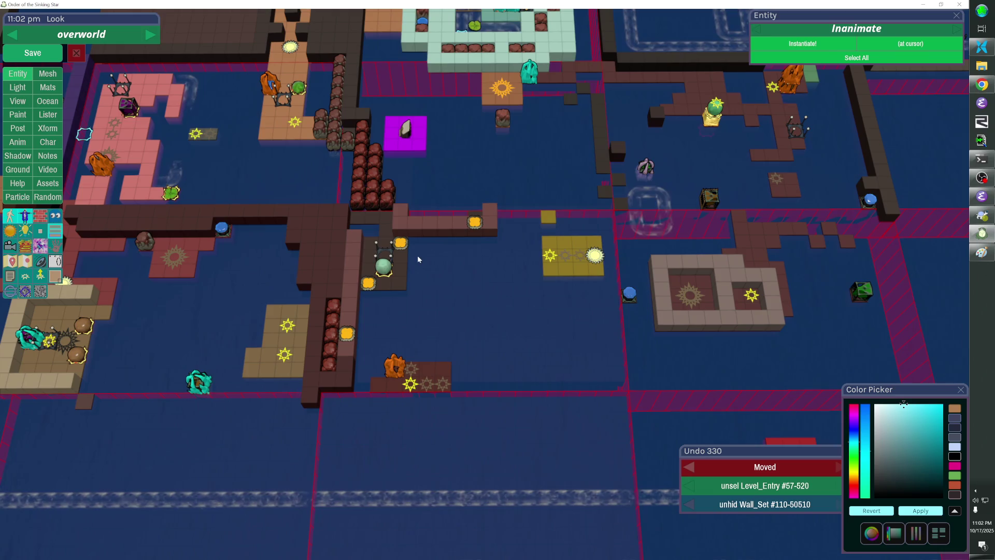
{"action": "right_click", "coordinate": [346, 367]}
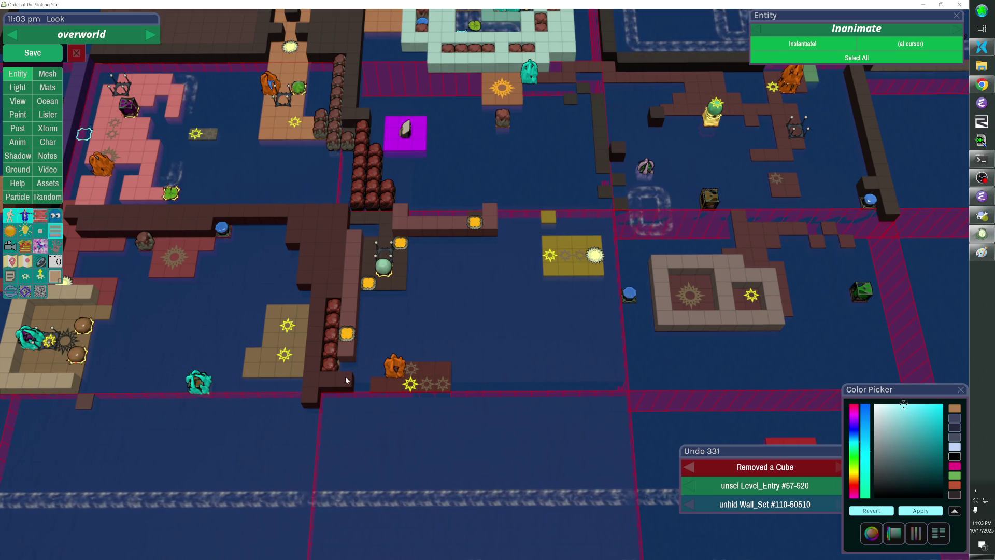
Trim the brown wall and extend it upward, then shift the five boulders one cube left.
{"action": "right_click", "coordinate": [345, 375]}
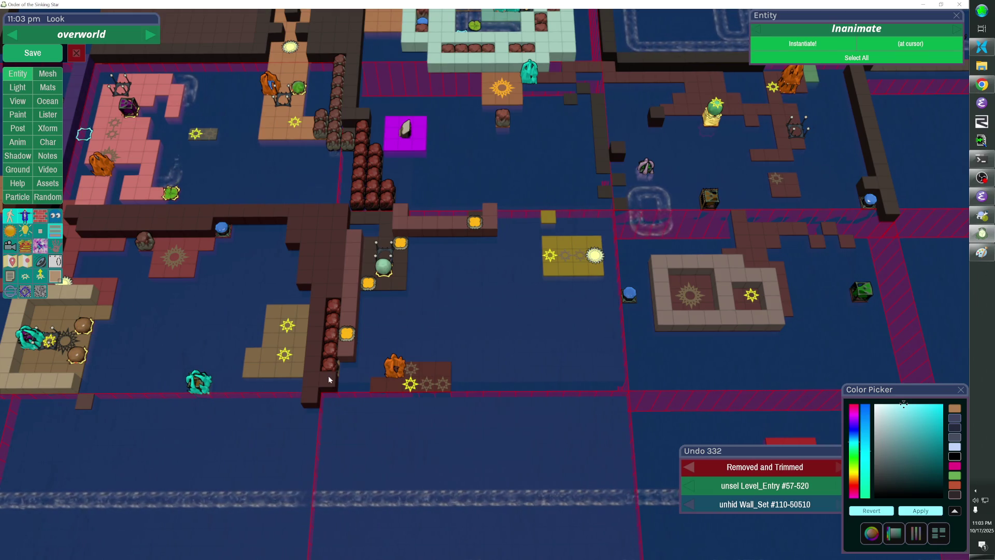
{"action": "left_click_drag", "start_coordinate": [340, 310], "coordinate": [347, 208]}
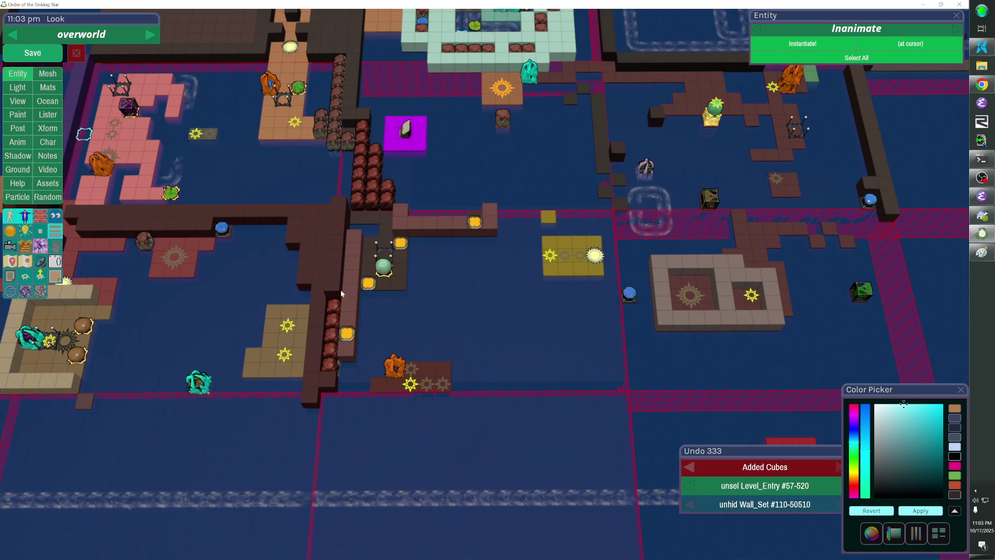
{"action": "left_click_drag", "start_coordinate": [336, 300], "coordinate": [526, 280]}
{"action": "left_click_drag", "start_coordinate": [461, 288], "coordinate": [460, 310]}
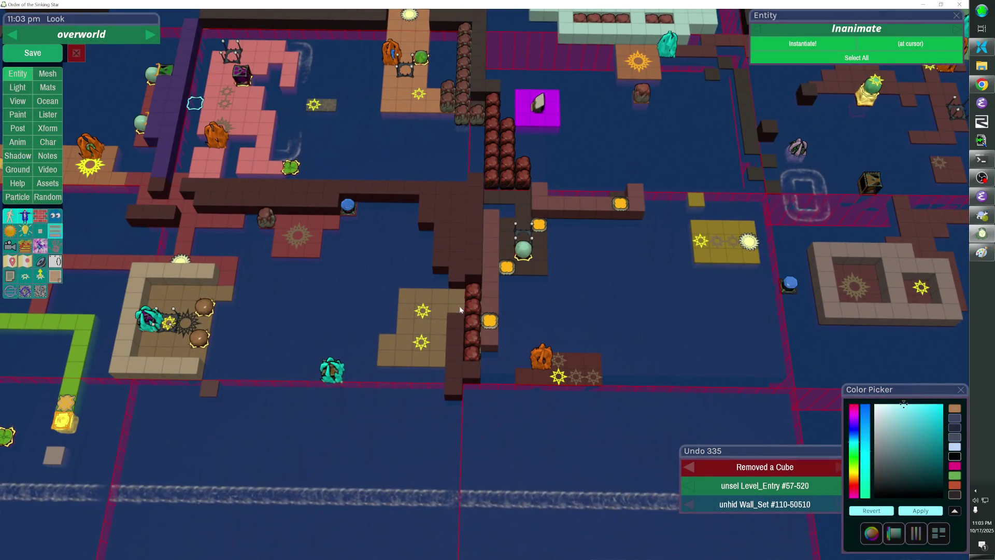
{"action": "left_click_drag", "start_coordinate": [458, 354], "coordinate": [473, 291]}
{"action": "key", "text": "Left"}
Add and trim wall cubes along the shifted boulder column, down to its bottom.
{"action": "left_click", "coordinate": [473, 288]}
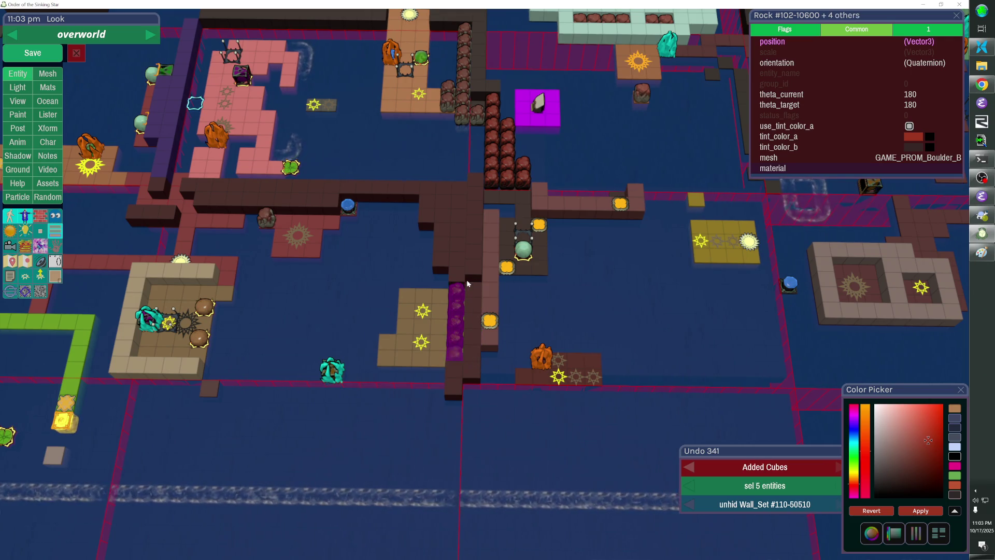
{"action": "left_click", "coordinate": [473, 275]}
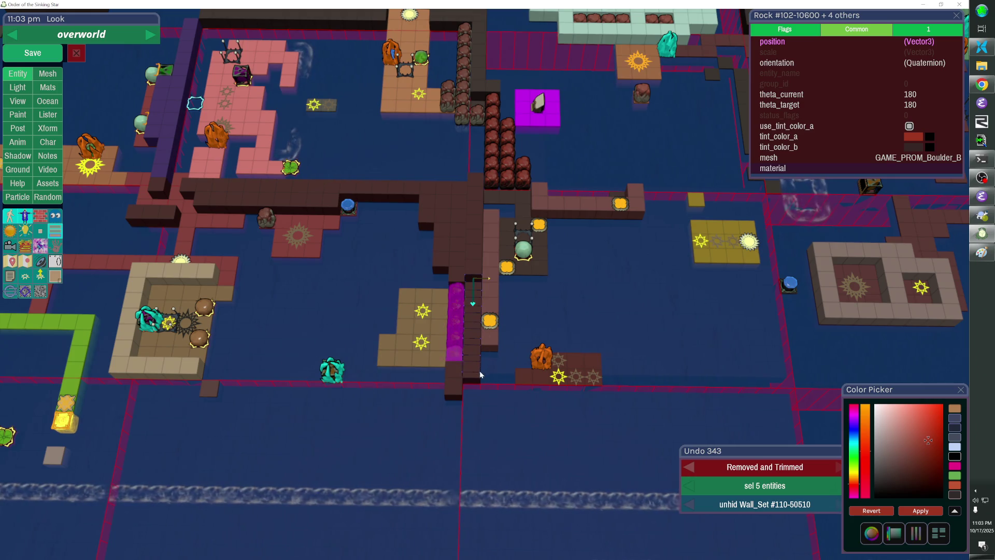
{"action": "left_click", "coordinate": [469, 283]}
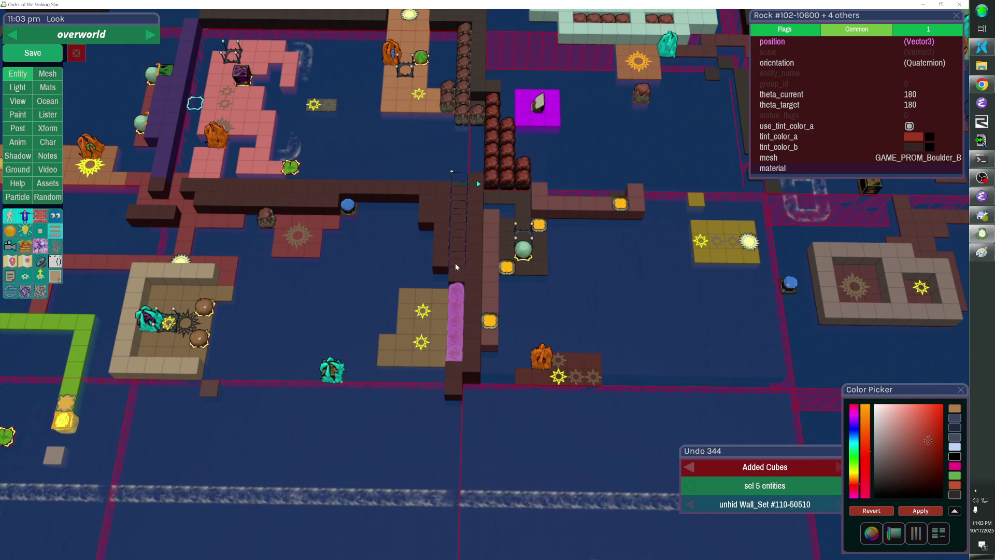
{"action": "left_click", "coordinate": [468, 364]}
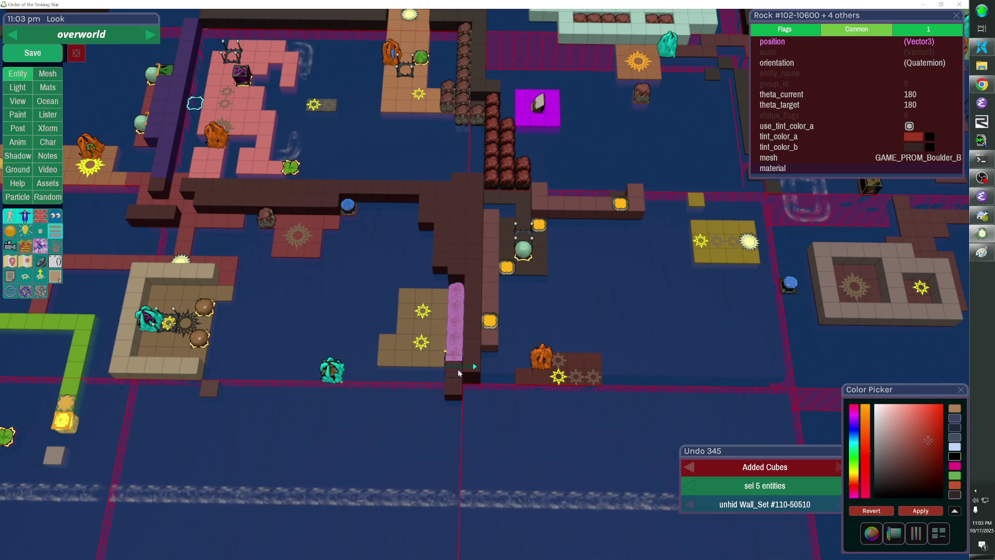
{"action": "left_click", "coordinate": [456, 381]}
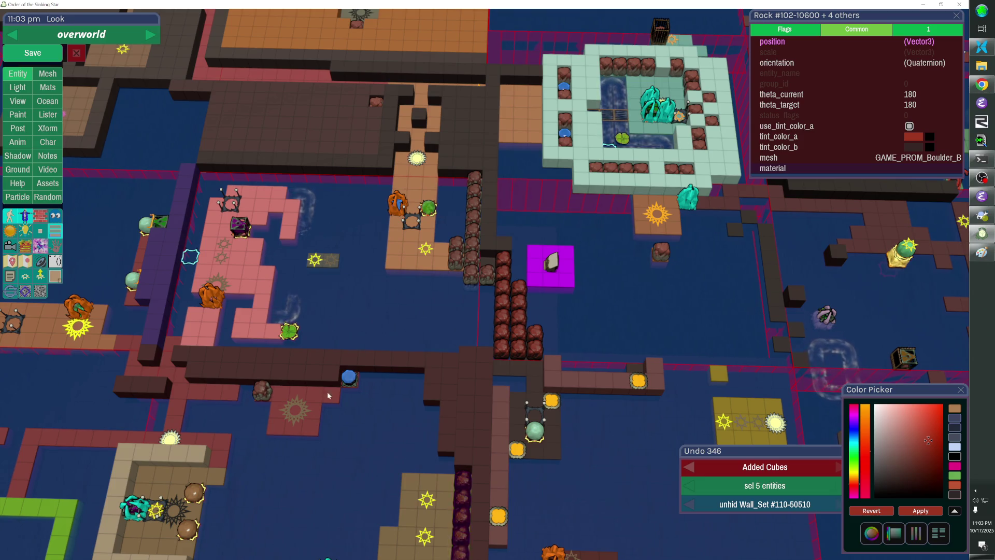
Rotate the camera toward the long brown wall and cut a gap in it.
{"action": "key", "text": "s"}
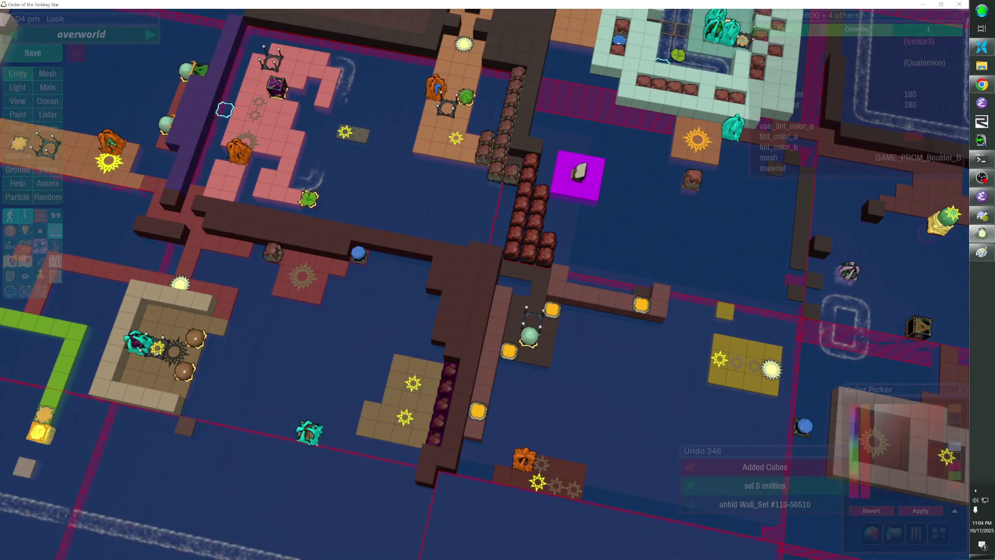
{"action": "scroll", "coordinate": [484, 356], "scroll_direction": "up", "scroll_amount": 2}
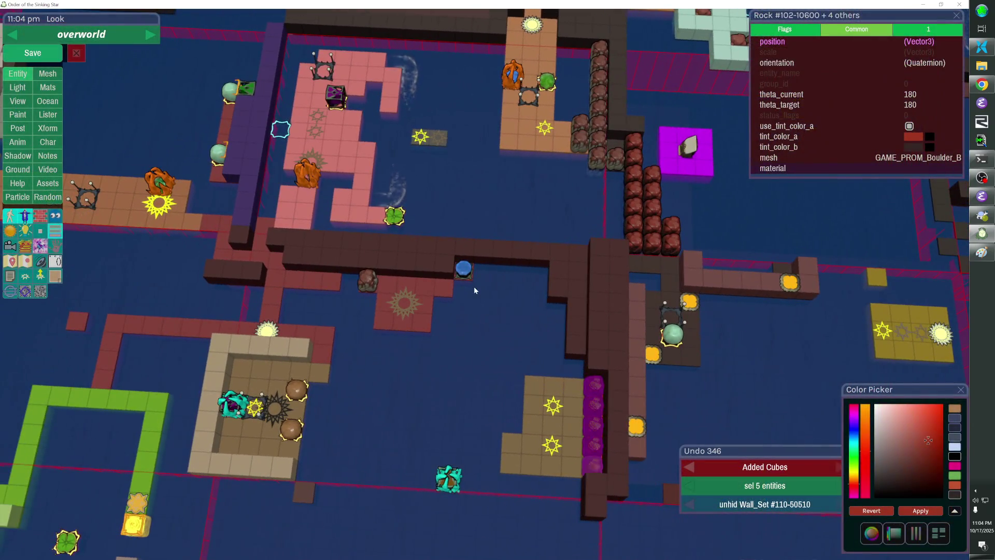
{"action": "key", "text": "e"}
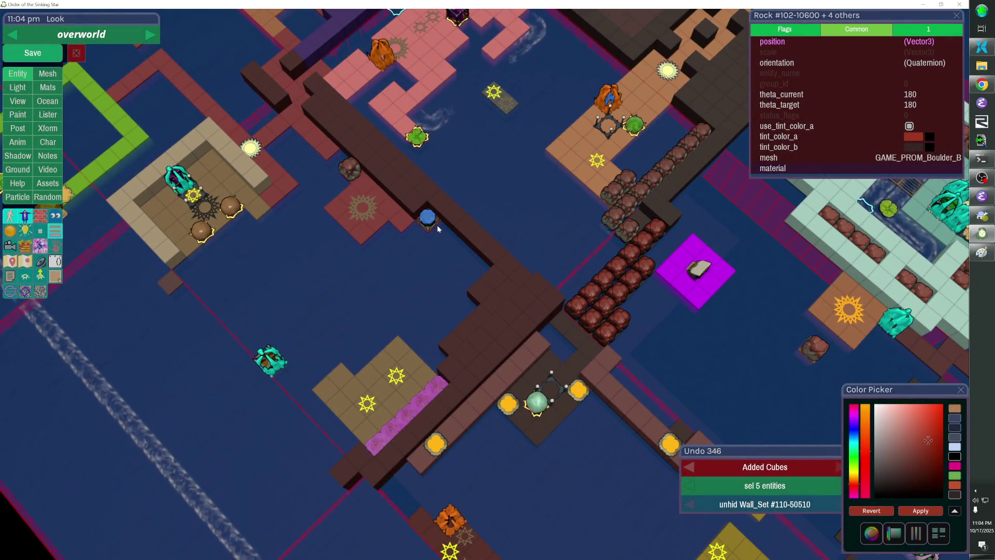
{"action": "key", "text": "q"}
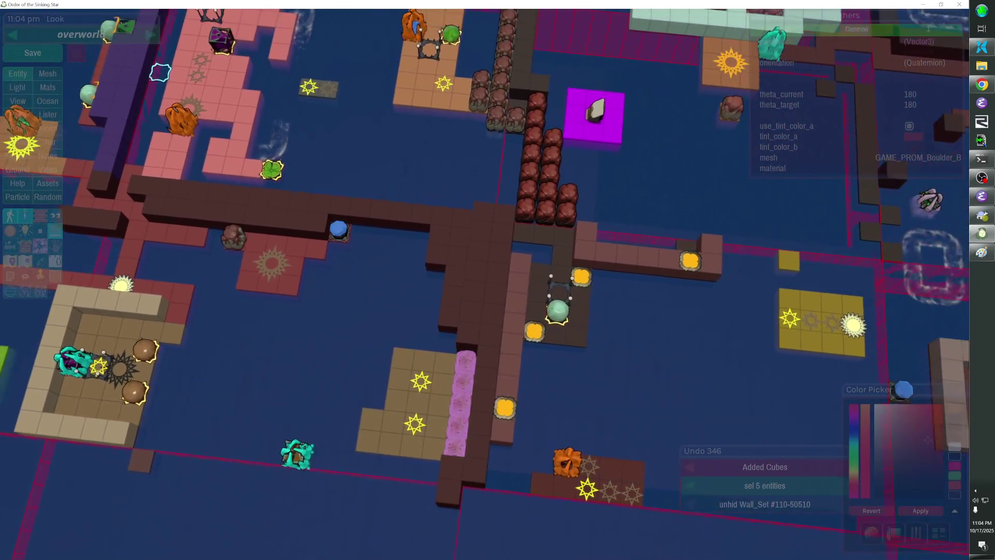
{"action": "key", "text": "q"}
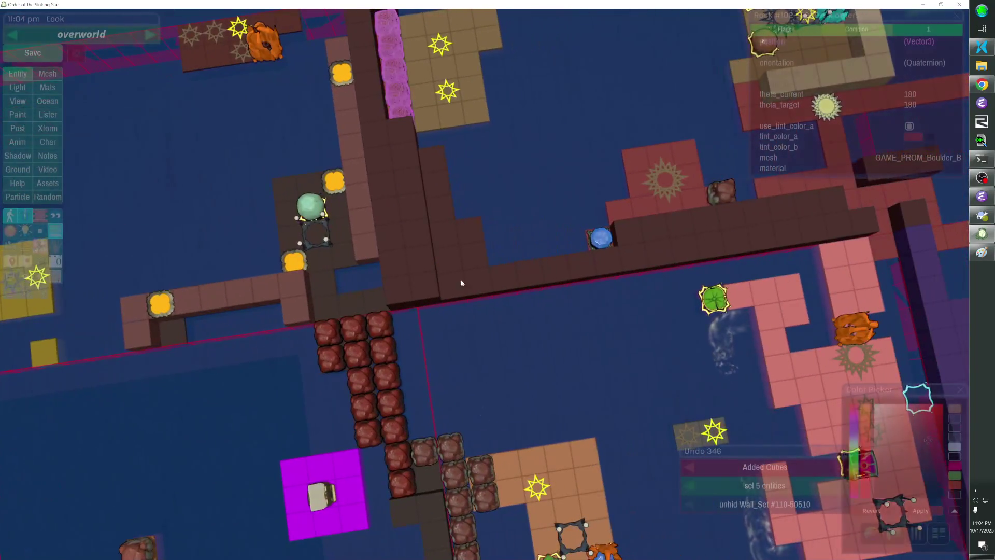
{"action": "left_click_drag", "start_coordinate": [410, 291], "coordinate": [478, 278]}
{"action": "key", "text": "q"}
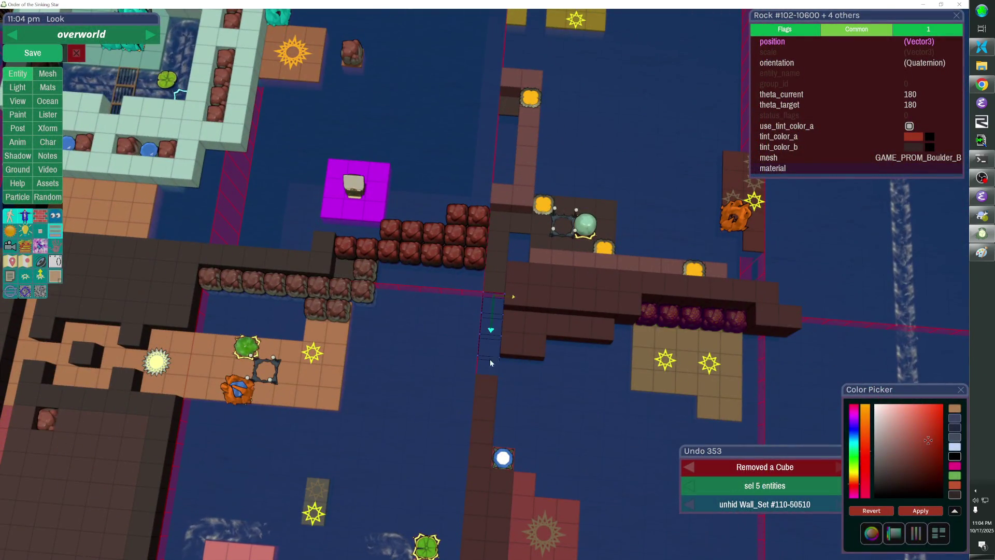
Shorten the brown wall by removing cubes from its end.
{"action": "key", "text": "q"}
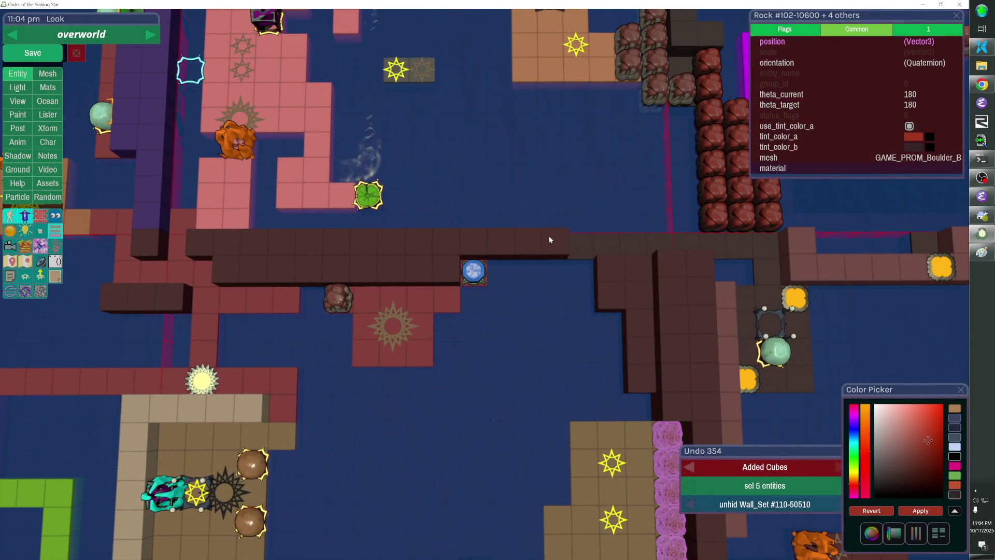
{"action": "left_click", "coordinate": [542, 245]}
{"action": "left_click", "coordinate": [518, 246]}
Lay a row of red cubes along the wall below the blue gem, removing a stray one.
{"action": "key", "text": "q"}
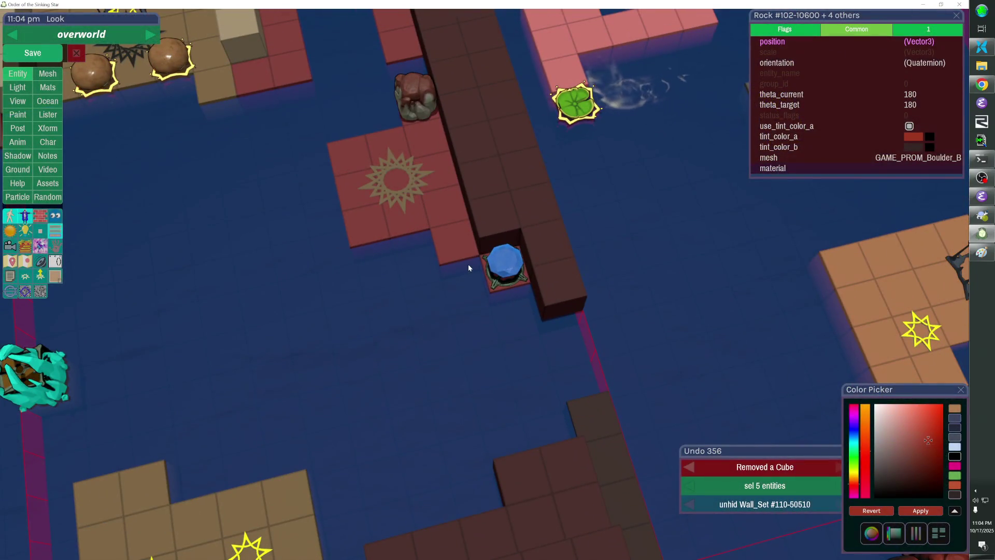
{"action": "left_click", "coordinate": [498, 352]}
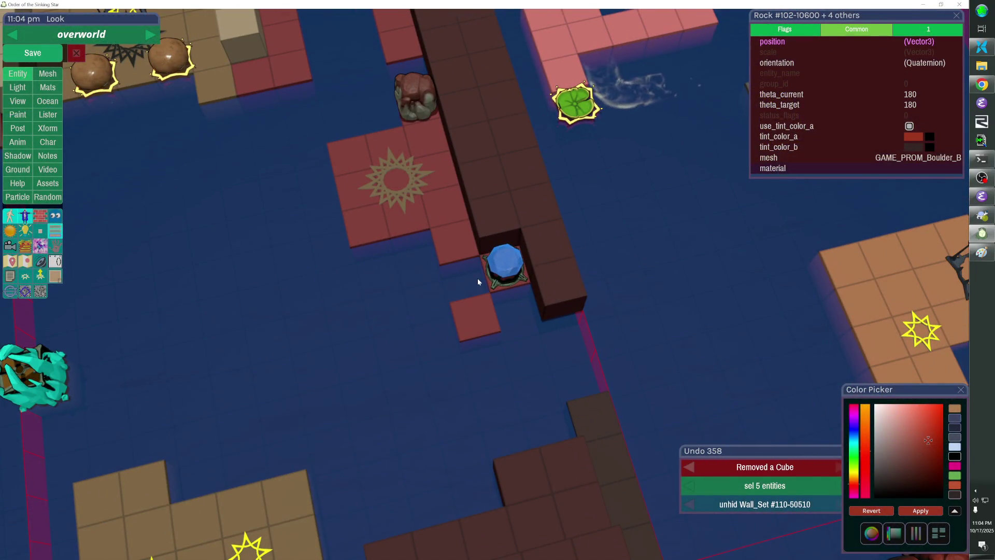
{"action": "left_click_drag", "start_coordinate": [518, 333], "coordinate": [573, 360]}
{"action": "left_click", "coordinate": [573, 360]}
{"action": "right_click", "coordinate": [491, 325]}
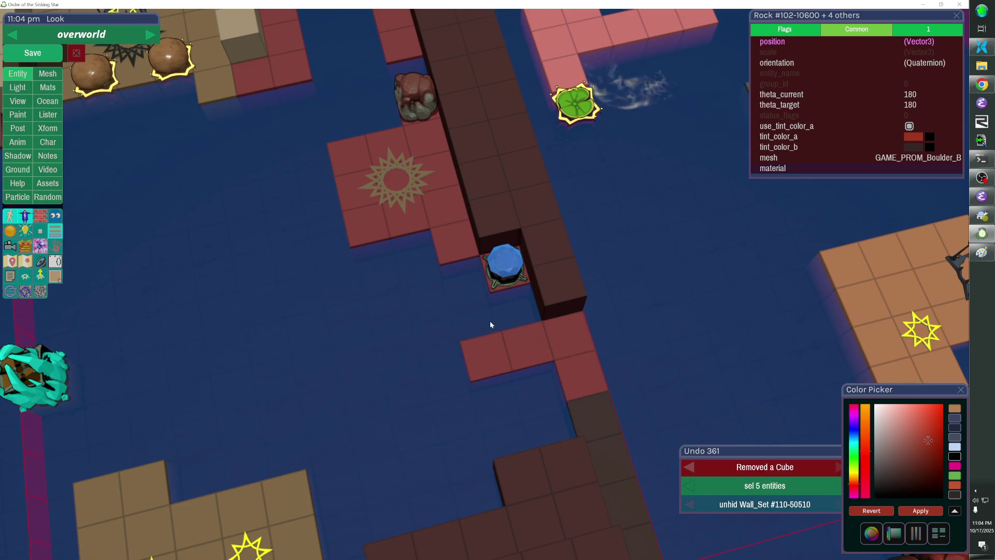
Add cubes to extend the dark wall and check the layout from a wider view.
{"action": "key", "text": "Escape"}
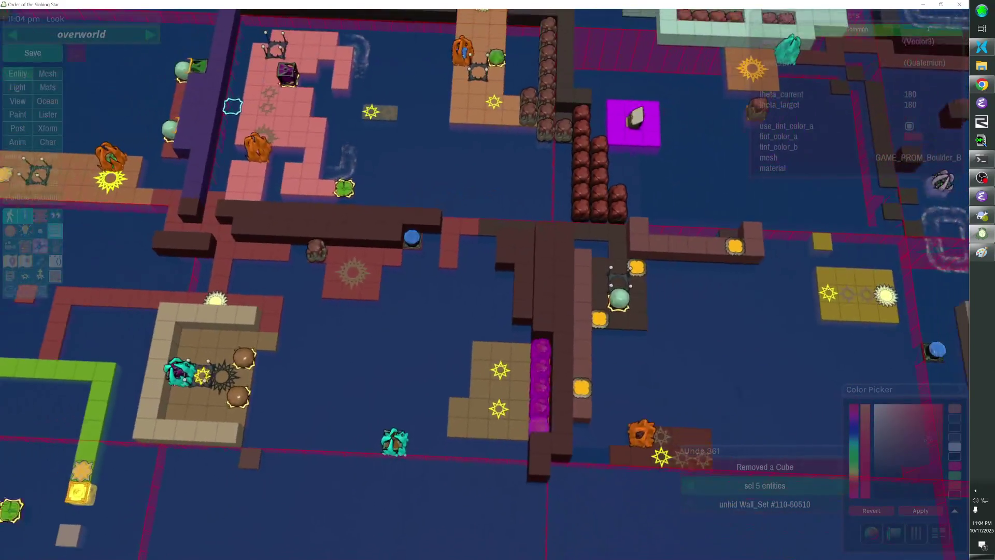
{"action": "scroll", "coordinate": [482, 280], "scroll_direction": "up", "scroll_amount": 3}
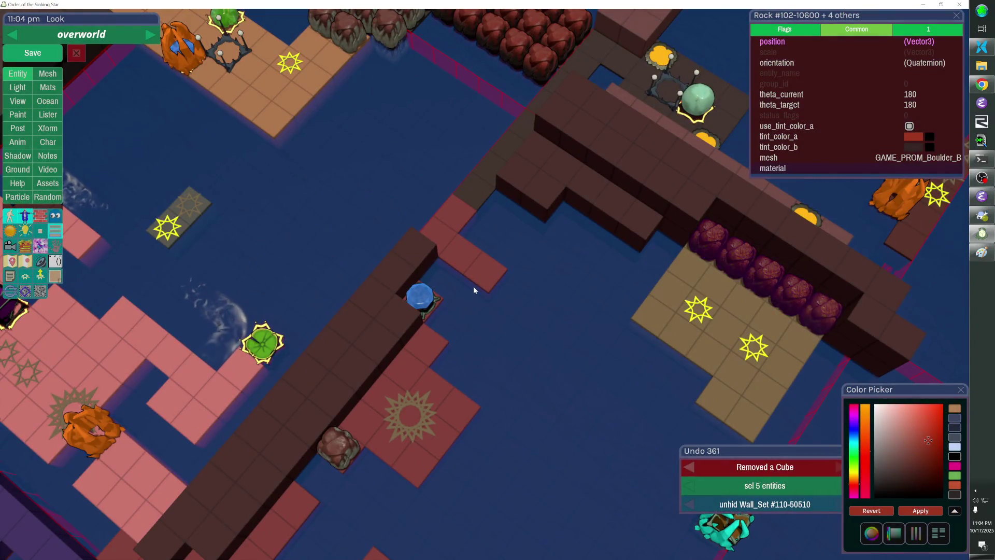
{"action": "left_click", "coordinate": [474, 290]}
{"action": "scroll", "coordinate": [498, 280], "scroll_direction": "down", "scroll_amount": 3}
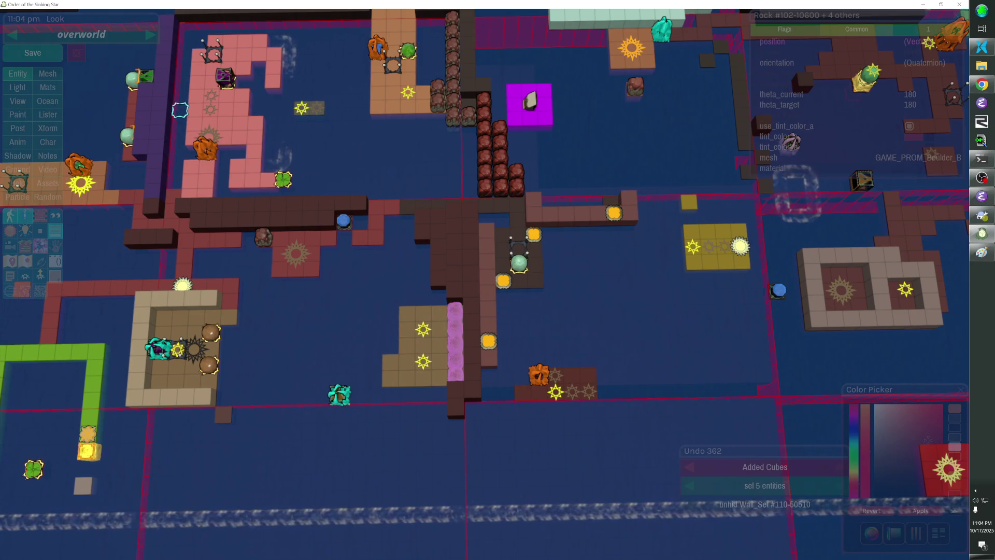
{"action": "scroll", "coordinate": [498, 280], "scroll_direction": "up", "scroll_amount": 1}
{"action": "key", "text": "d"}
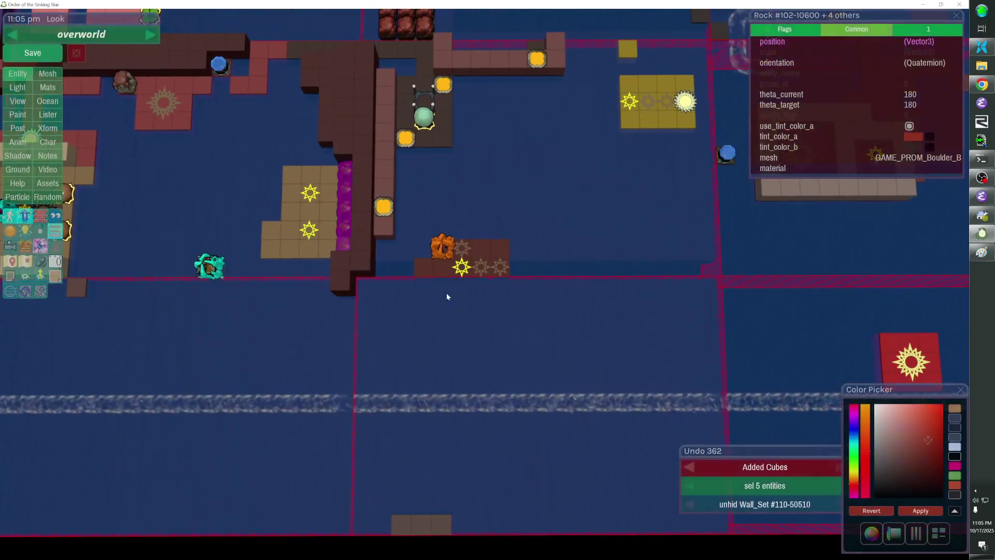
Remove a stray wall cube, zoom around the map, and select the yellow-platform teleporter.
{"action": "left_click", "coordinate": [409, 292]}
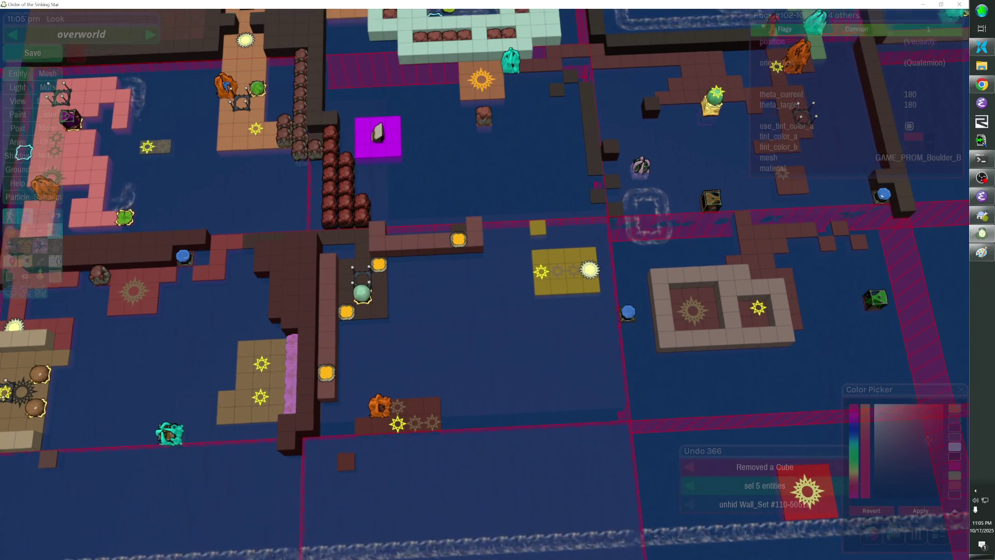
{"action": "scroll", "coordinate": [501, 294], "scroll_direction": "up", "scroll_amount": 3}
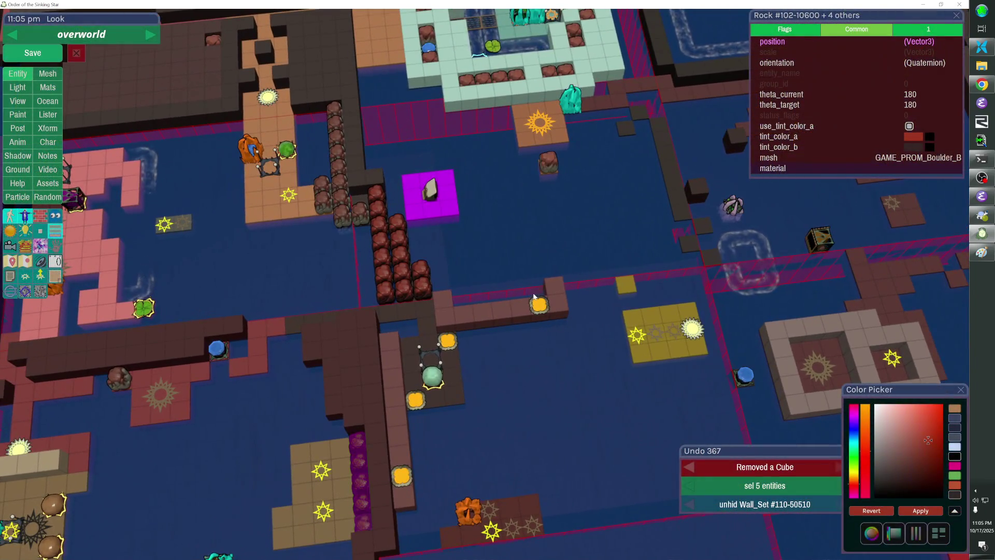
{"action": "scroll", "coordinate": [502, 293], "scroll_direction": "down", "scroll_amount": 3}
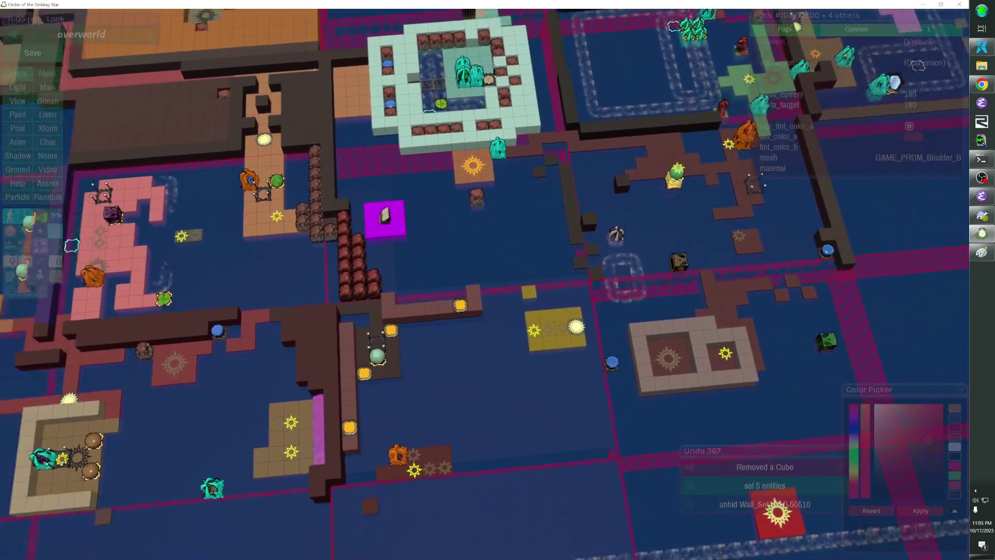
{"action": "scroll", "coordinate": [486, 284], "scroll_direction": "down", "scroll_amount": 3}
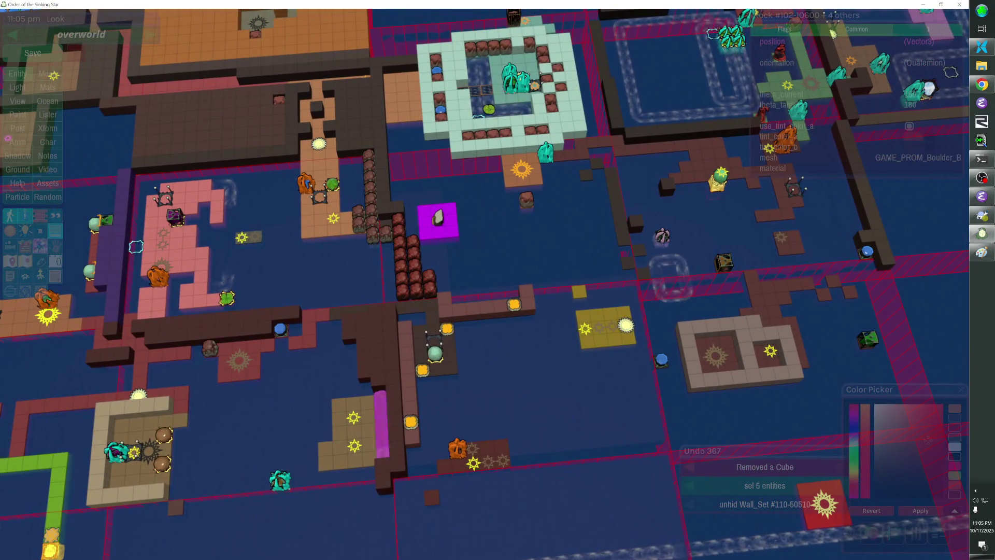
{"action": "scroll", "coordinate": [485, 284], "scroll_direction": "up", "scroll_amount": 3}
{"action": "left_click", "coordinate": [539, 330]}
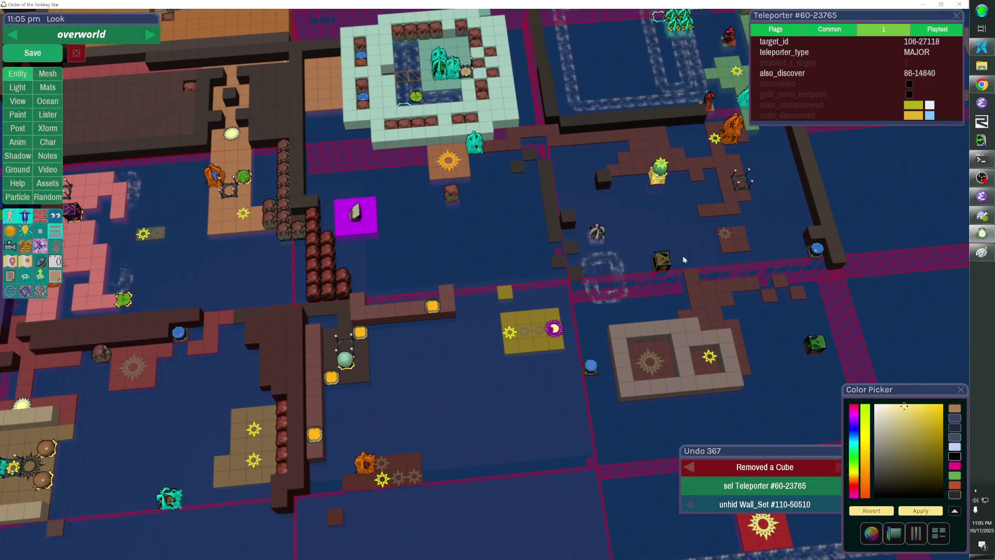
Jump to the also_discover teleporter, select neighbouring teleporter 86-14844 and copy its id.
{"action": "right_click", "coordinate": [846, 71]}
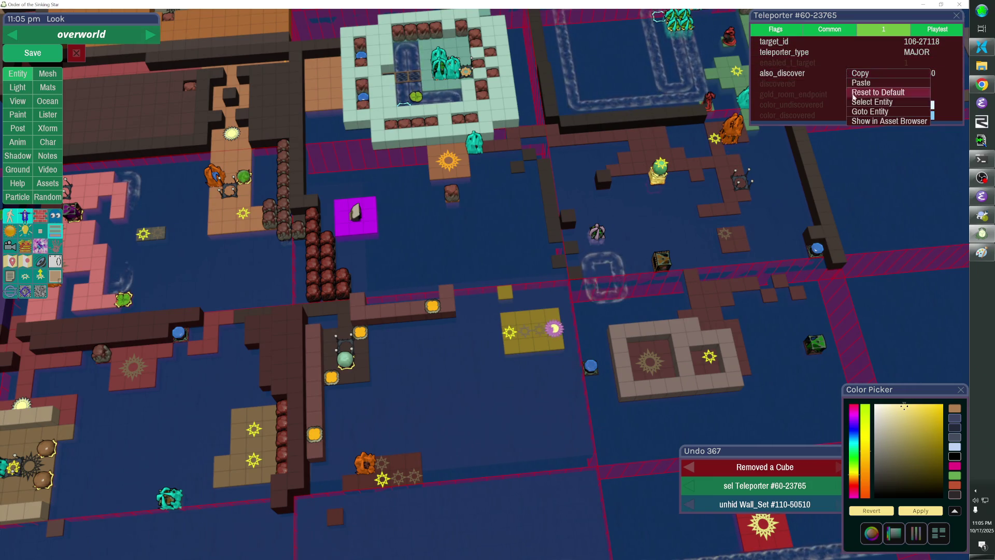
{"action": "left_click", "coordinate": [859, 104]}
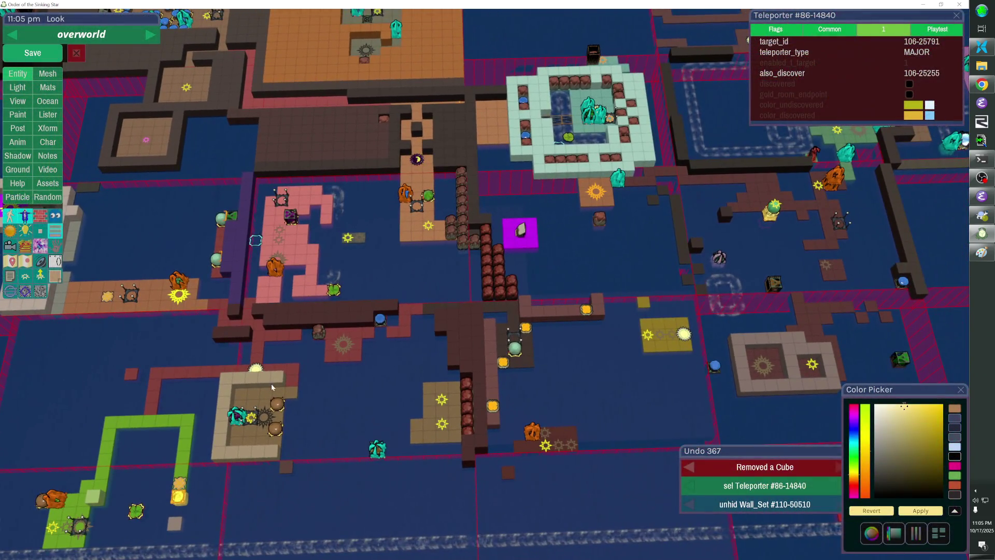
{"action": "left_click", "coordinate": [256, 368]}
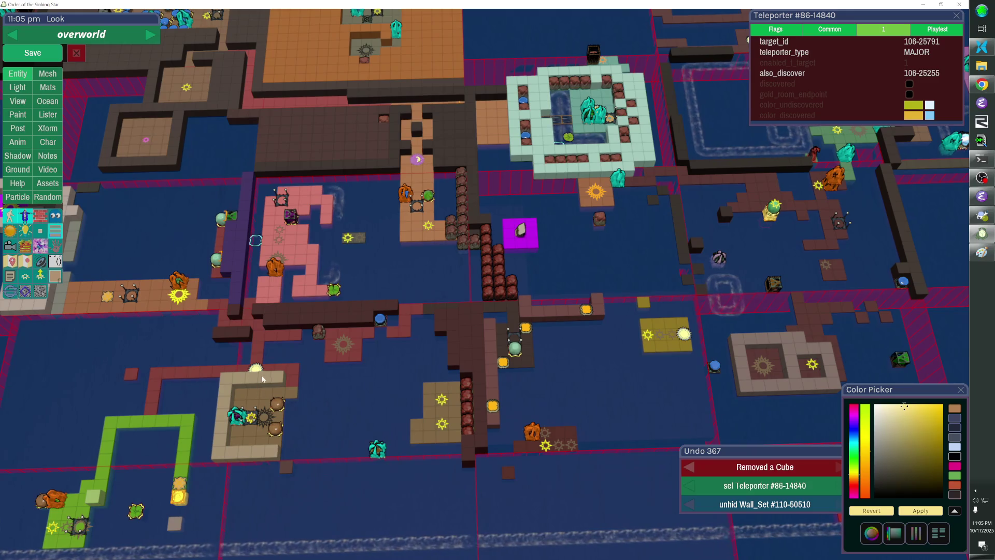
{"action": "left_click", "coordinate": [793, 15]}
Paste 86-14844 into the yellow-platform teleporter's also_discover field and commit it.
{"action": "left_click", "coordinate": [684, 334]}
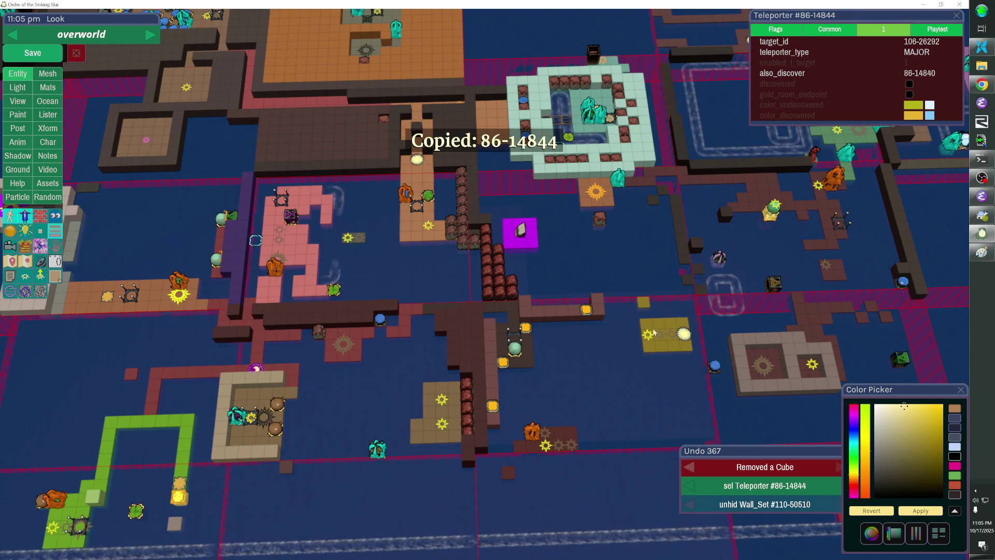
{"action": "left_click", "coordinate": [830, 72]}
{"action": "type", "text": "86-14844"}
{"action": "key", "text": "Return"}
{"action": "left_click", "coordinate": [829, 69]}
{"action": "key", "text": "Return"}
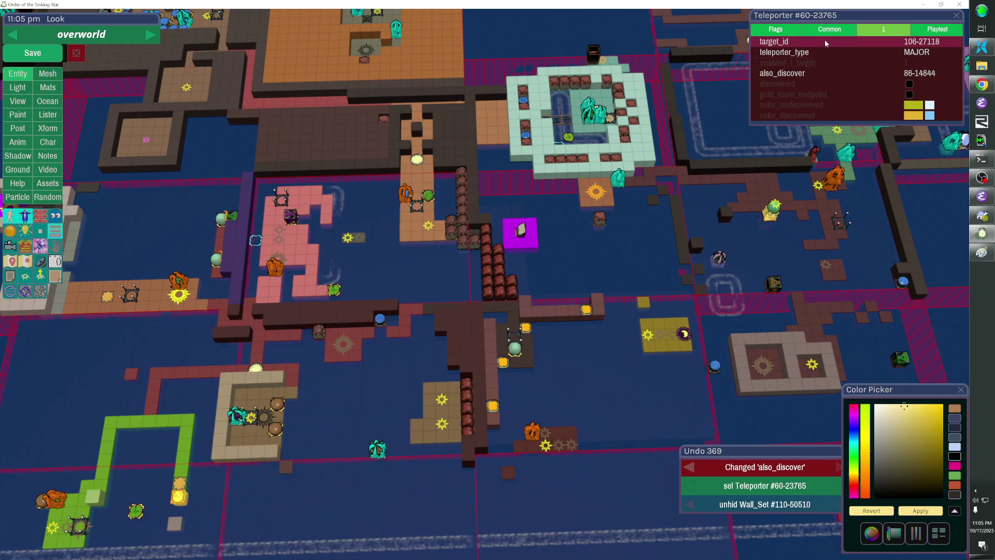
Jump to target teleporter 106-27118, then go to teleporter 86-14840.
{"action": "right_click", "coordinate": [831, 73]}
{"action": "left_click", "coordinate": [830, 74]}
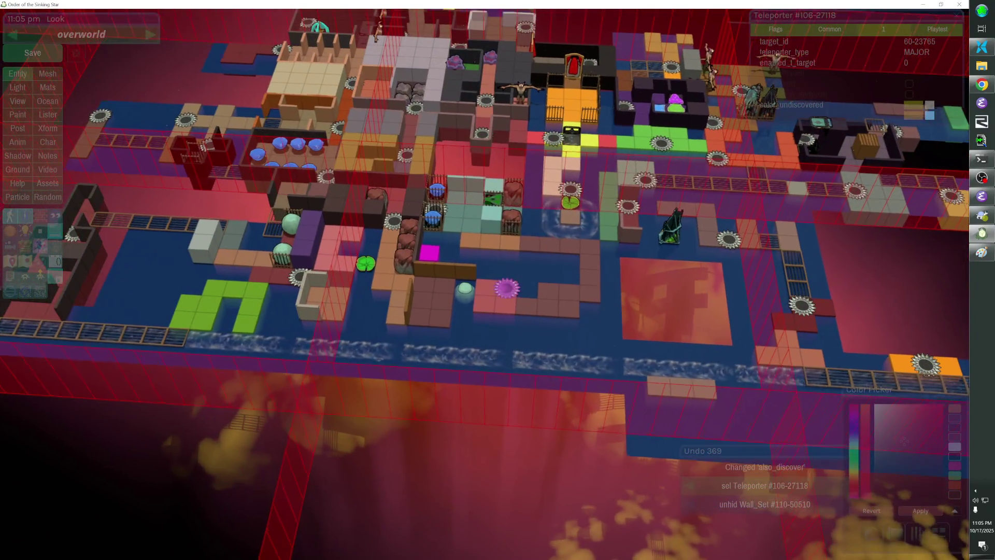
{"action": "key", "text": "Tab"}
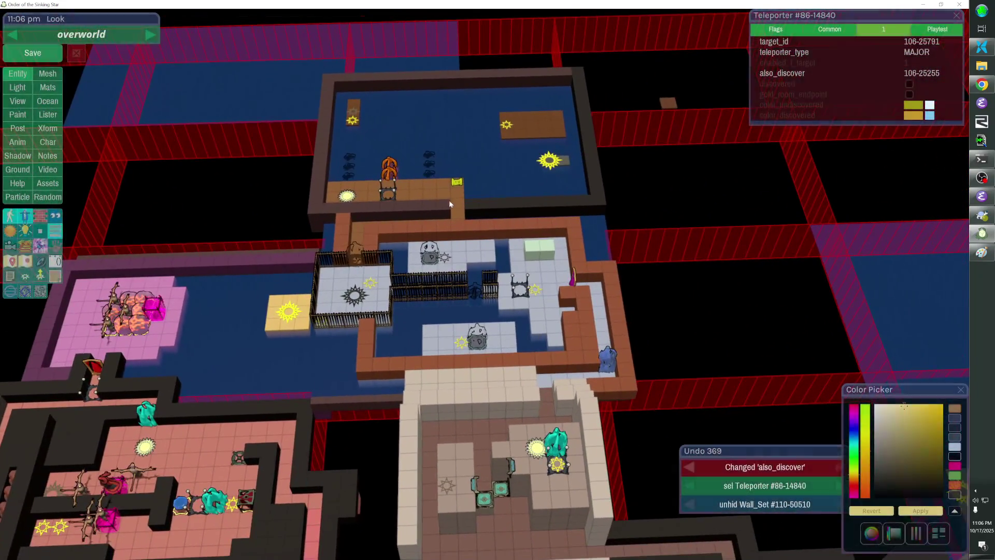
Select the magenta wardrobe through the target_id link and view it in isolation.
{"action": "right_click", "coordinate": [842, 37]}
{"action": "left_click", "coordinate": [853, 71]}
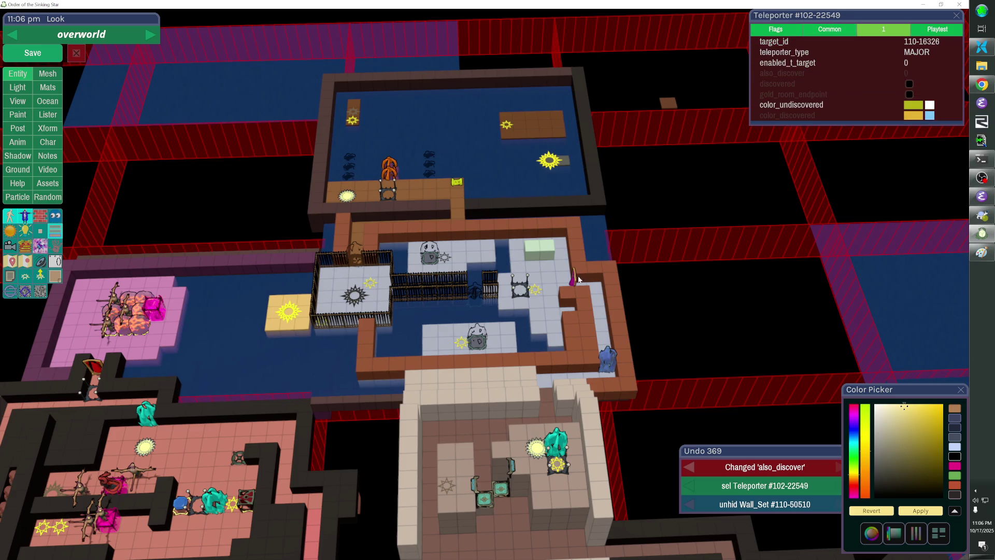
{"action": "left_click", "coordinate": [573, 280]}
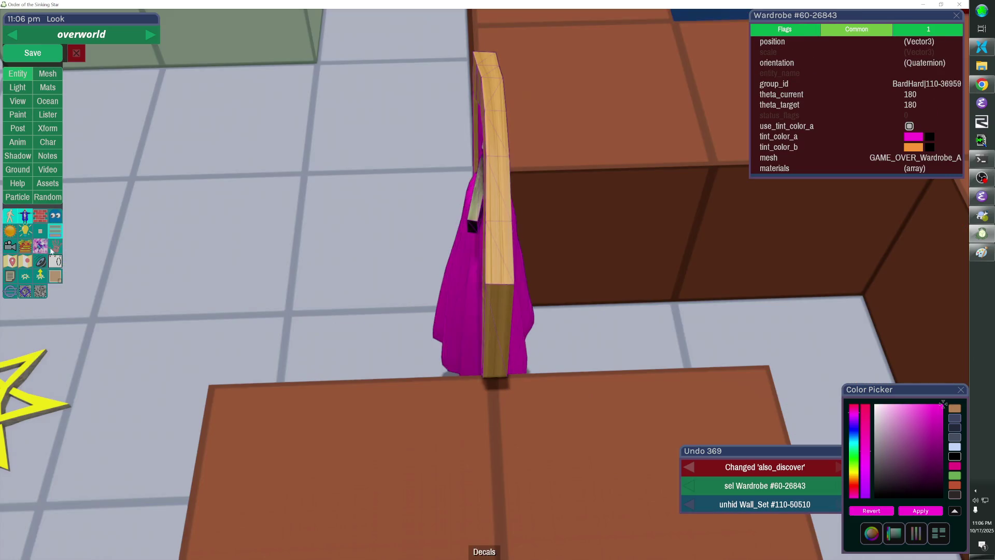
{"action": "left_click", "coordinate": [55, 276]}
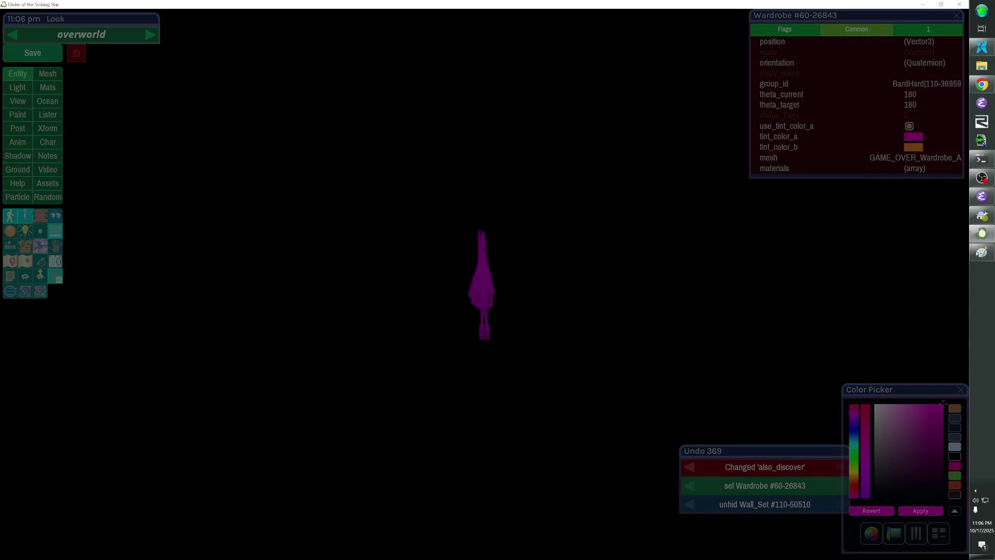
{"action": "key", "text": "Escape"}
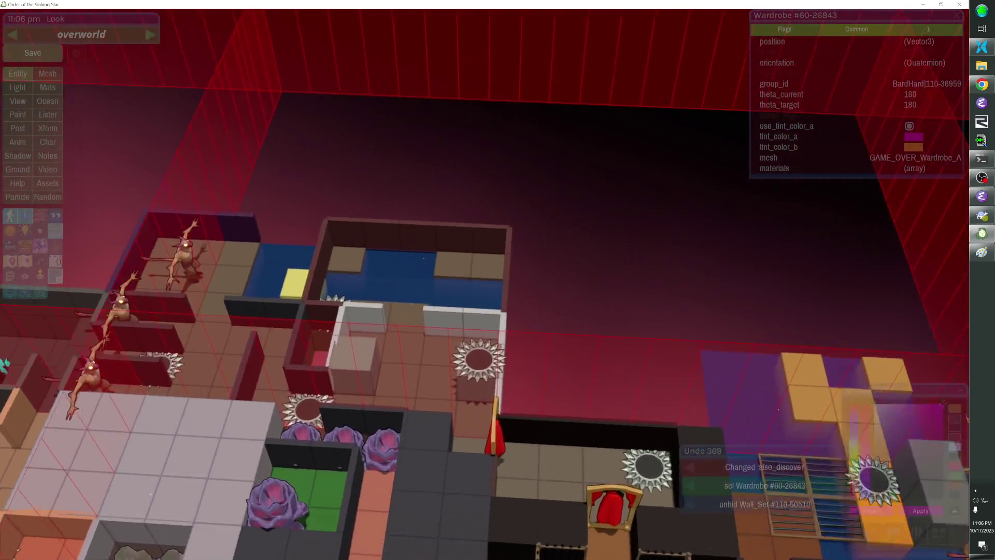
Paste a wardrobe copy into the small teleporter room, rotated to 270, and show the overworld map.
{"action": "left_click", "coordinate": [334, 300]}
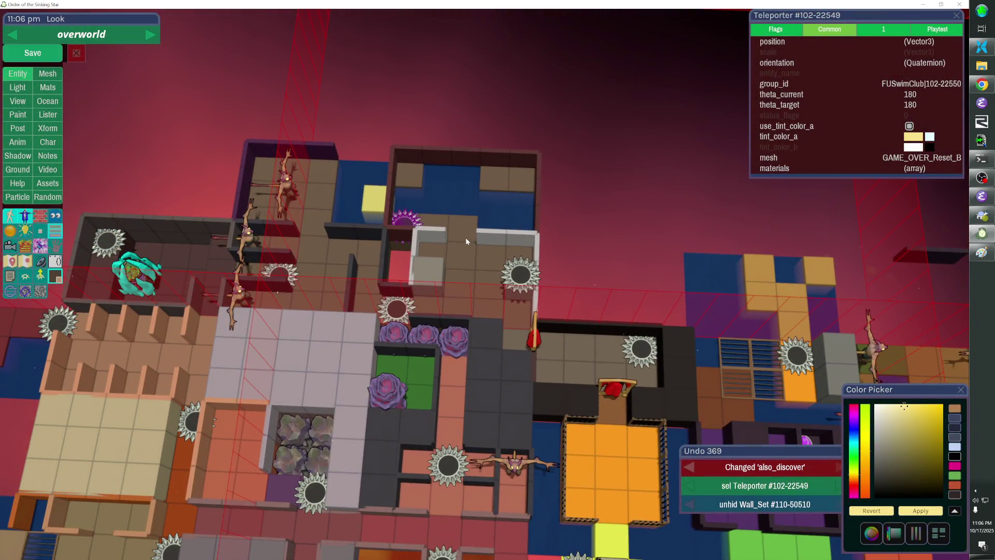
{"action": "key", "text": "ctrl+v"}
{"action": "key", "text": "r"}
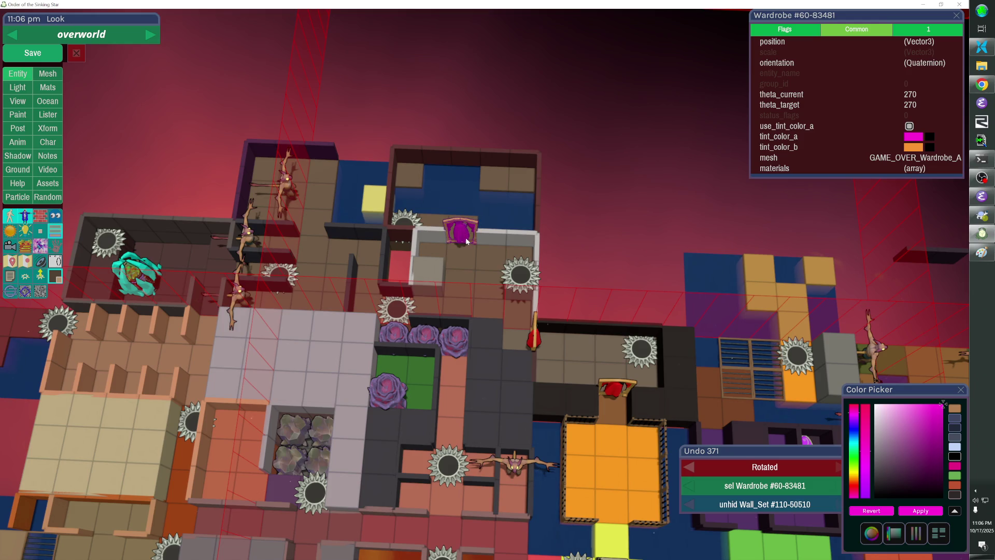
{"action": "left_click", "coordinate": [57, 278]}
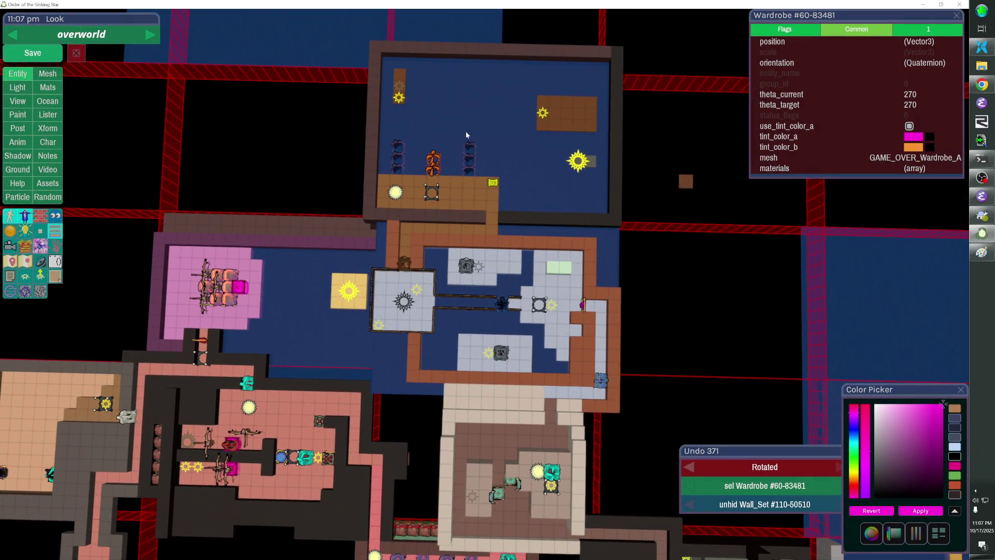
Zoom out, close the fast-travel map, and inspect the fence, wall set and teleporter 102-22549.
{"action": "scroll", "coordinate": [466, 134], "scroll_direction": "down", "scroll_amount": 3}
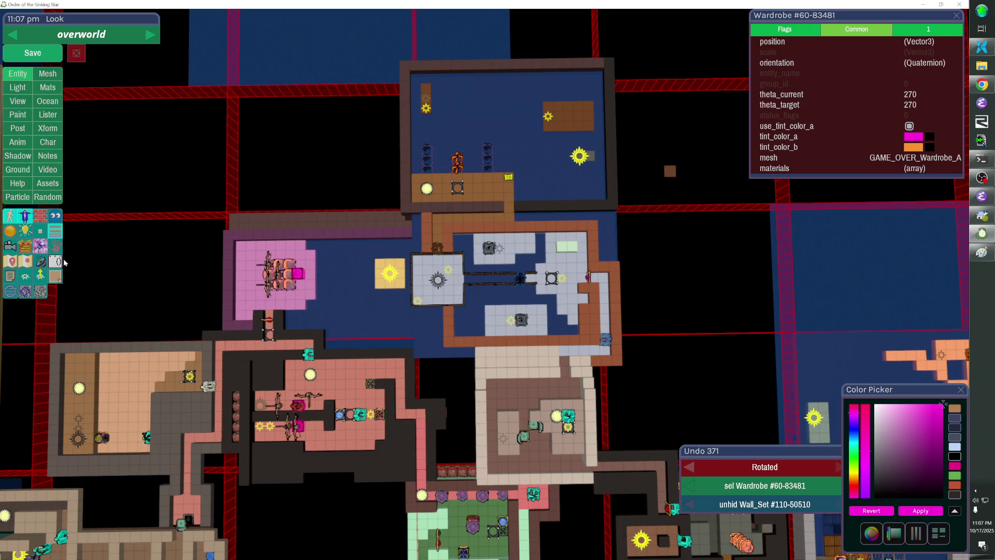
{"action": "left_click", "coordinate": [56, 277]}
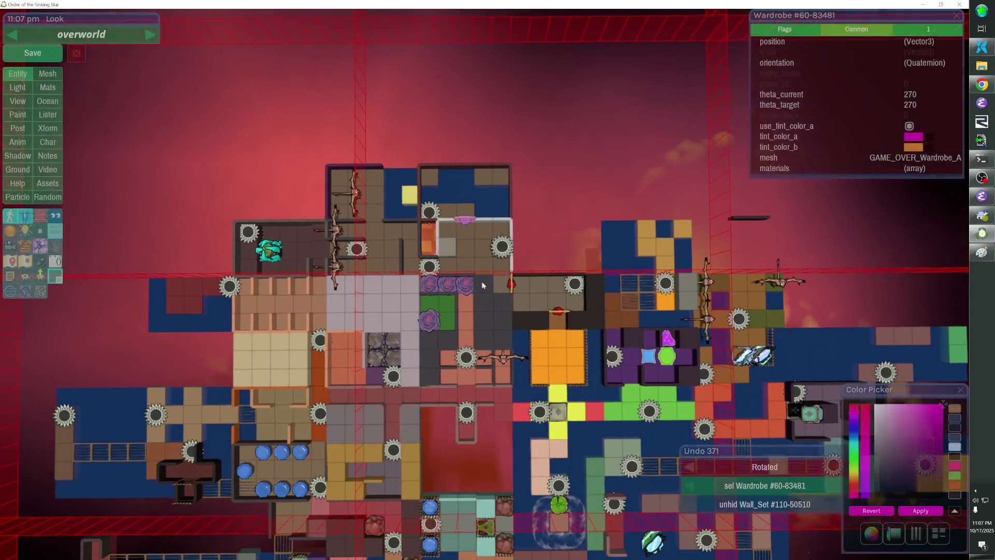
{"action": "left_click", "coordinate": [527, 157]}
{"action": "left_click", "coordinate": [428, 185]}
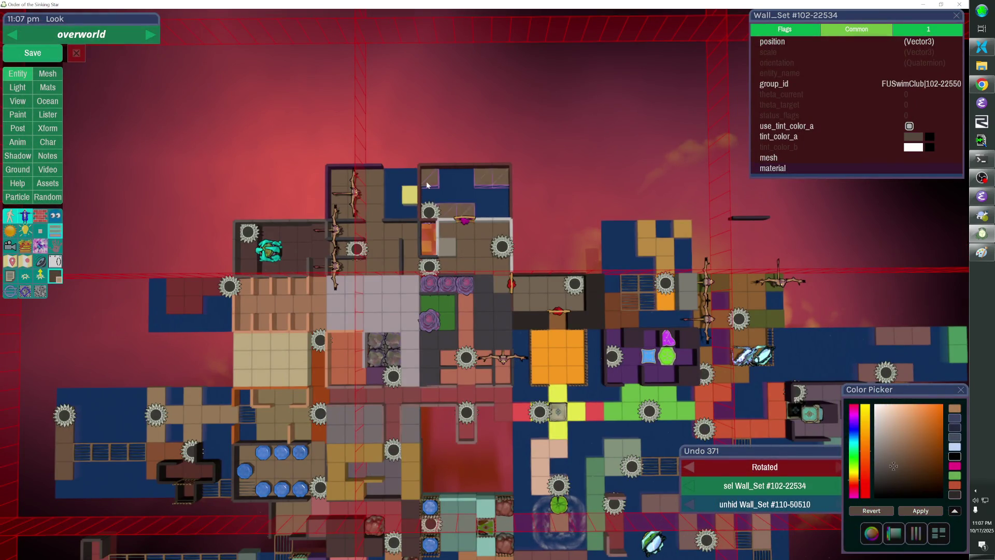
{"action": "left_click", "coordinate": [430, 213]}
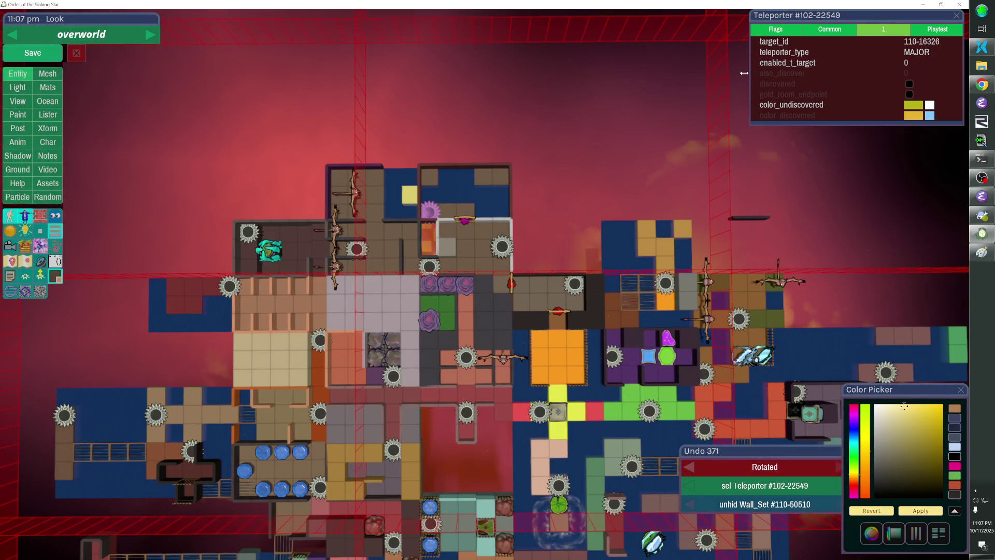
Expand the teleporter's position values and cycle floor display modes to select the teleporter.
{"action": "left_click", "coordinate": [801, 38]}
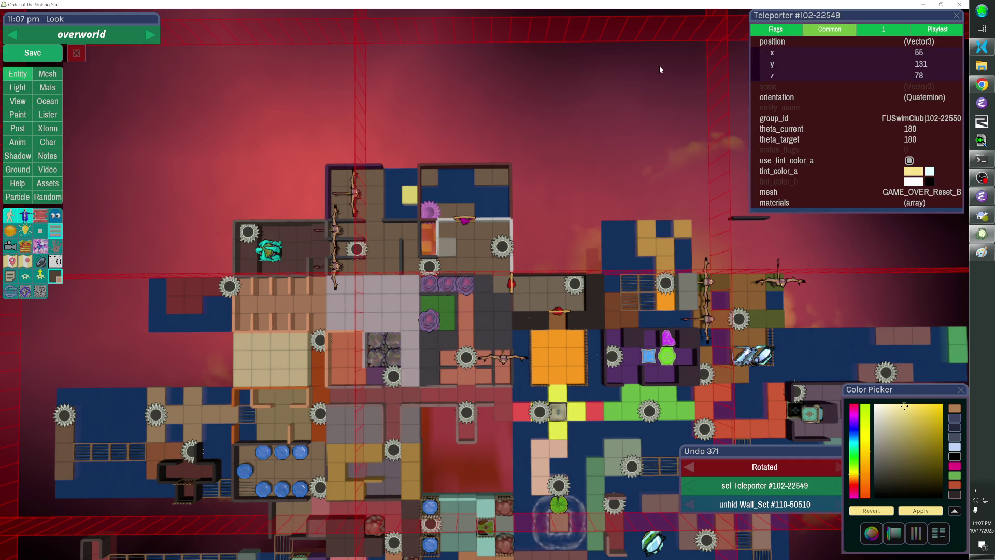
{"action": "left_click", "coordinate": [55, 230]}
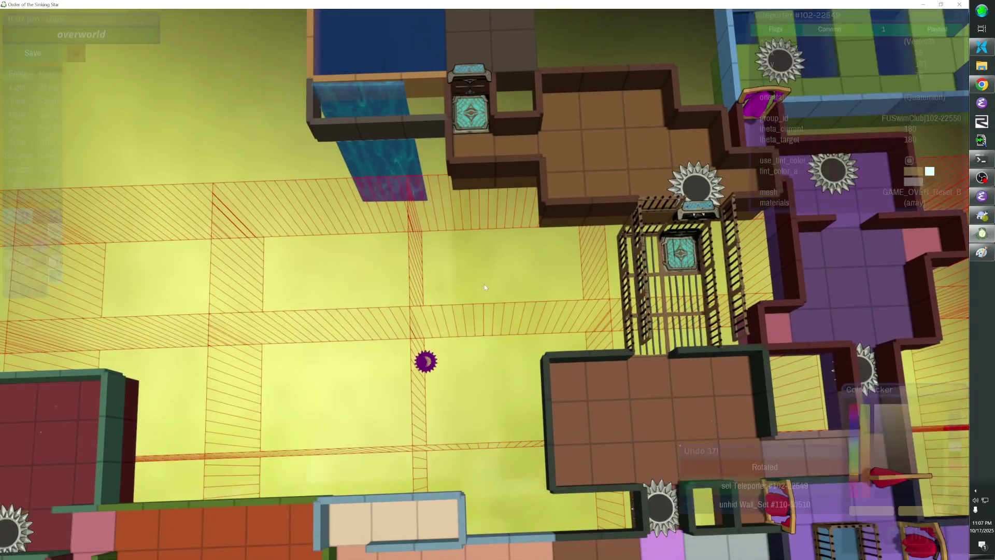
{"action": "scroll", "coordinate": [80, 235], "scroll_direction": "down", "scroll_amount": 5}
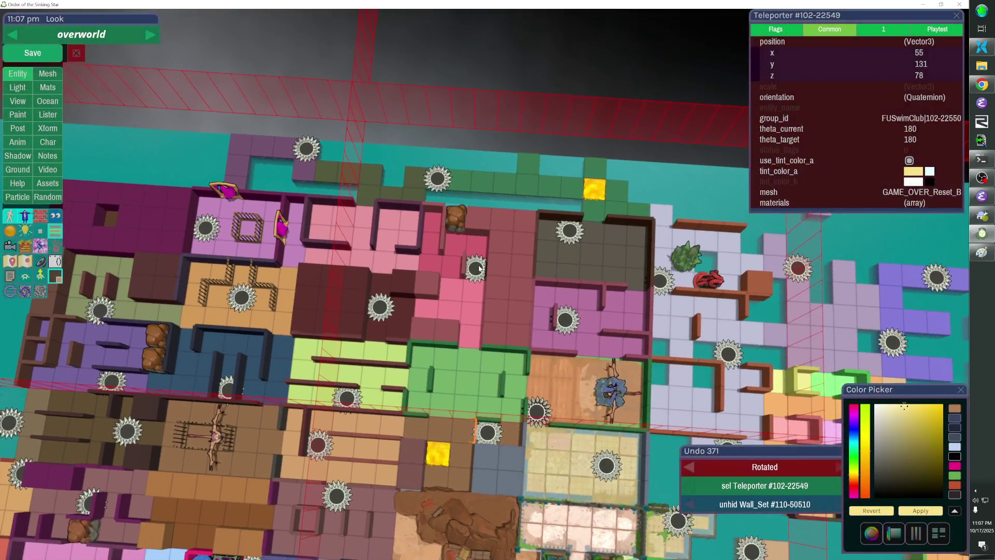
{"action": "left_click", "coordinate": [479, 268]}
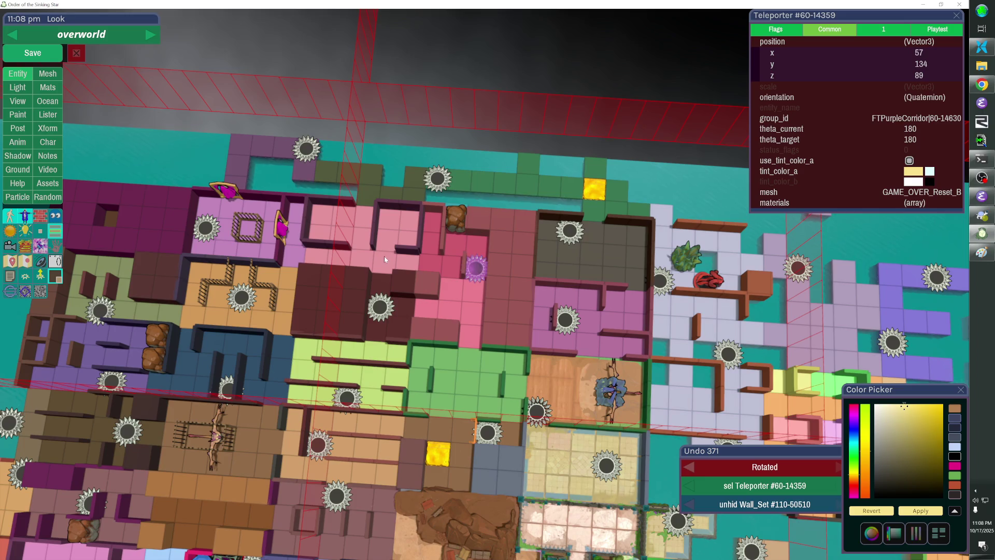
Nudge the Ocean_Map up a row, reselect teleporter 102-22549, and show the overhead map.
{"action": "left_click", "coordinate": [59, 235]}
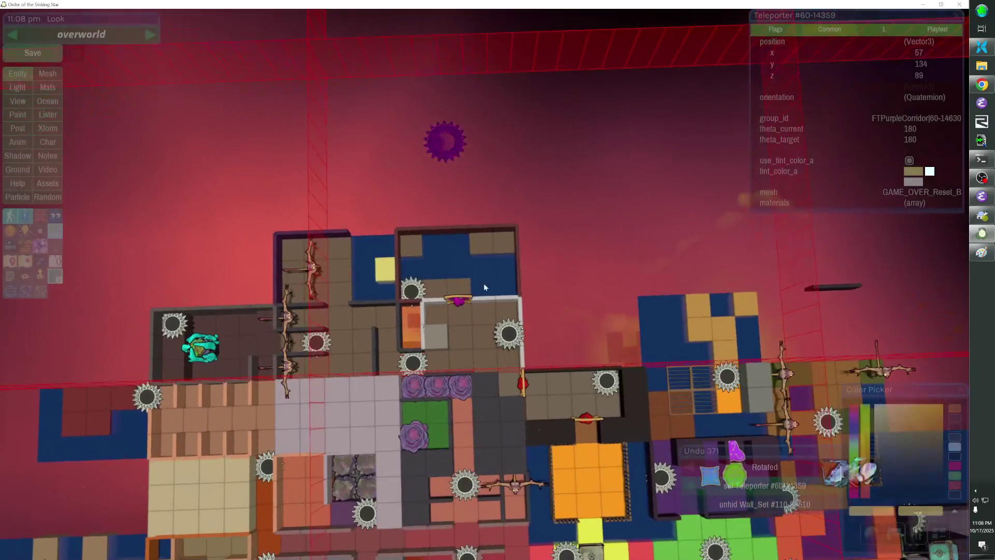
{"action": "key", "text": "Up"}
{"action": "key", "text": "Up"}
{"action": "key", "text": "Up"}
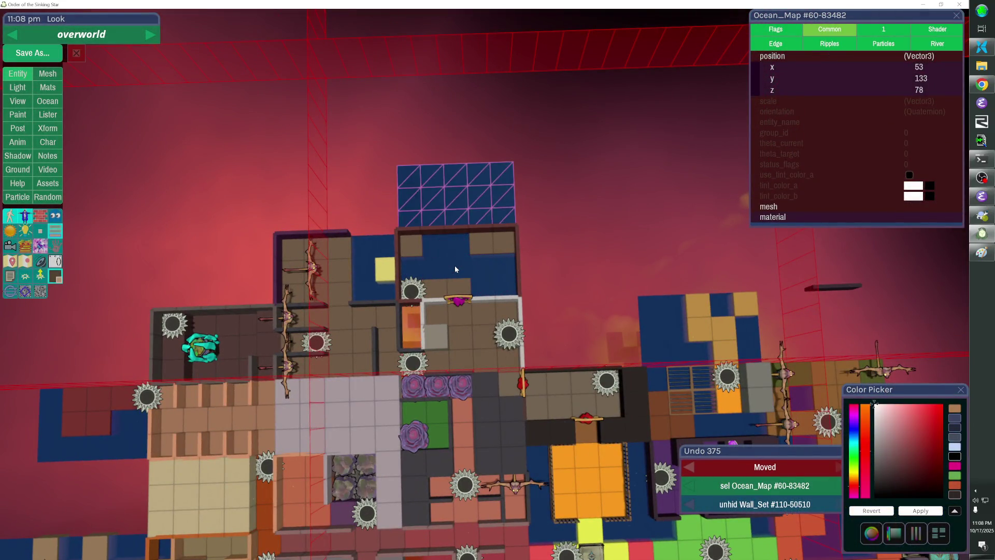
{"action": "left_click", "coordinate": [418, 289]}
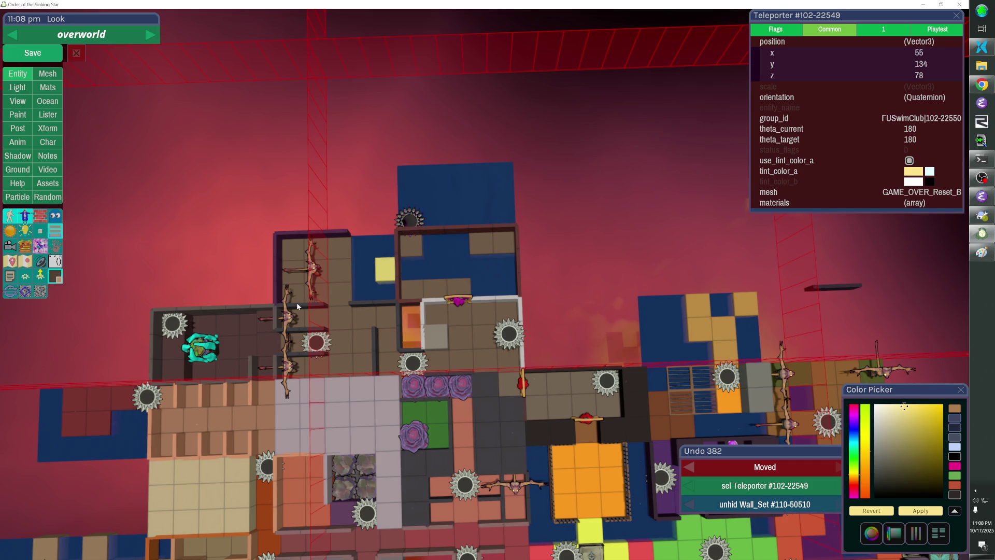
{"action": "left_click", "coordinate": [60, 281]}
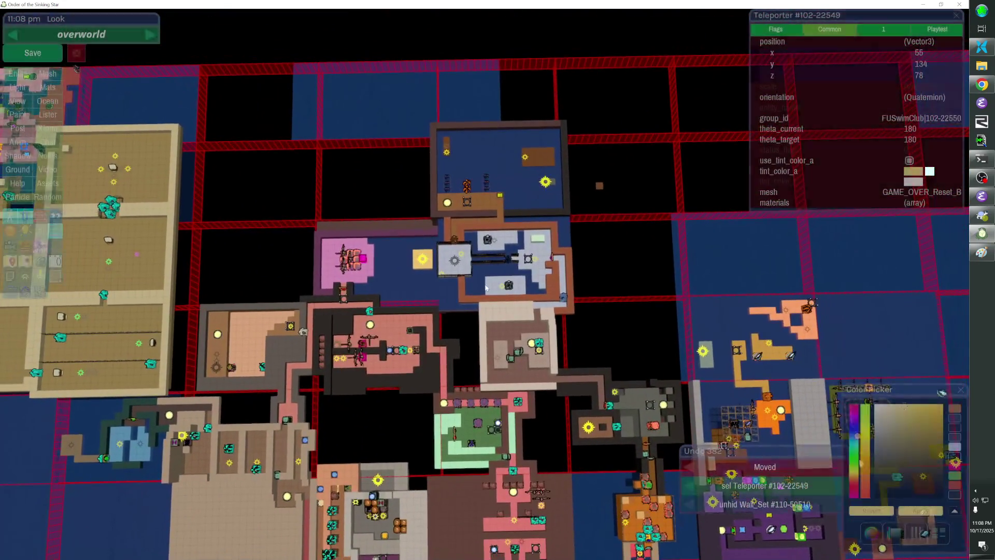
Snip the central overworld rooms and paste the snapshot into Paint.
{"action": "key", "text": "super+shift+s"}
{"action": "left_click_drag", "start_coordinate": [295, 108], "coordinate": [612, 394]}
{"action": "left_click", "coordinate": [983, 233]}
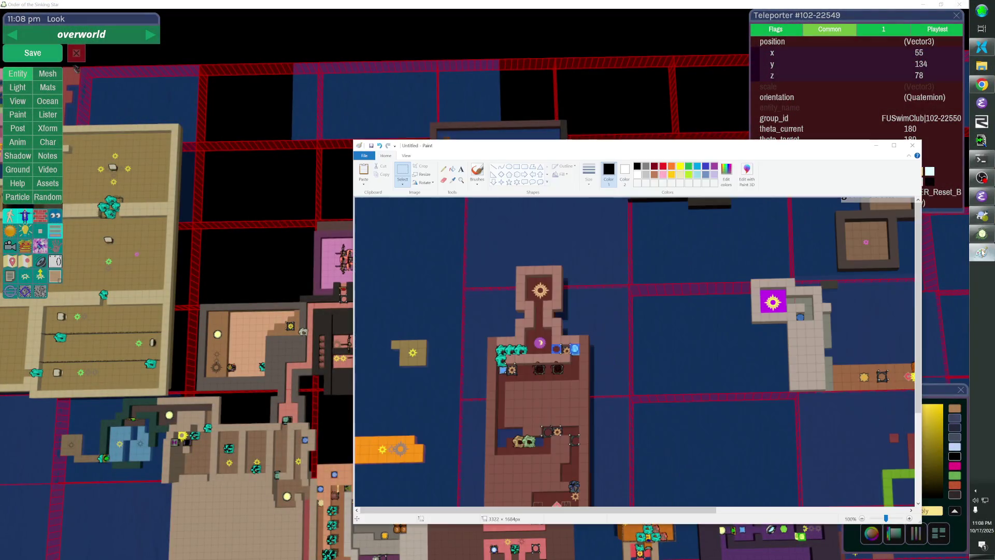
{"action": "key", "text": "ctrl+v"}
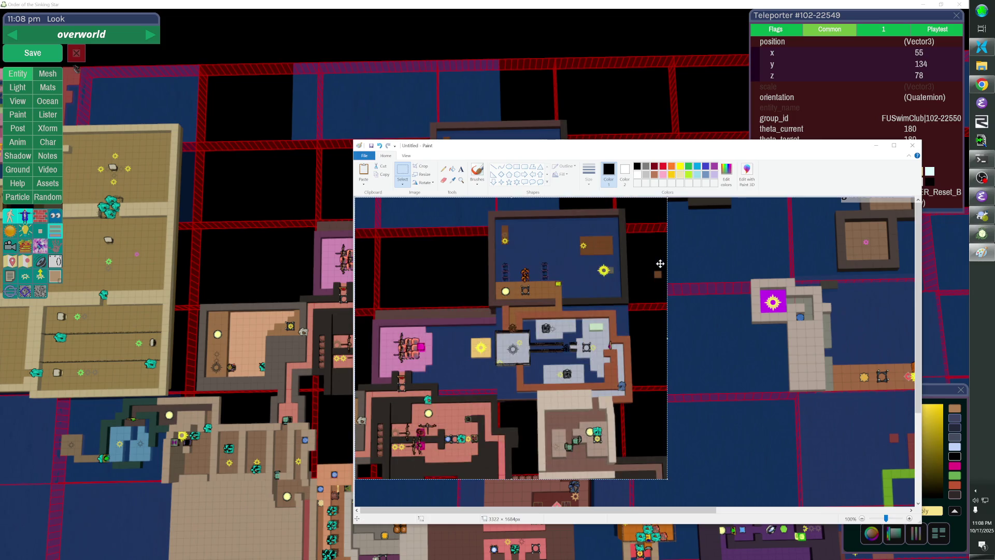
{"action": "key", "text": "Escape"}
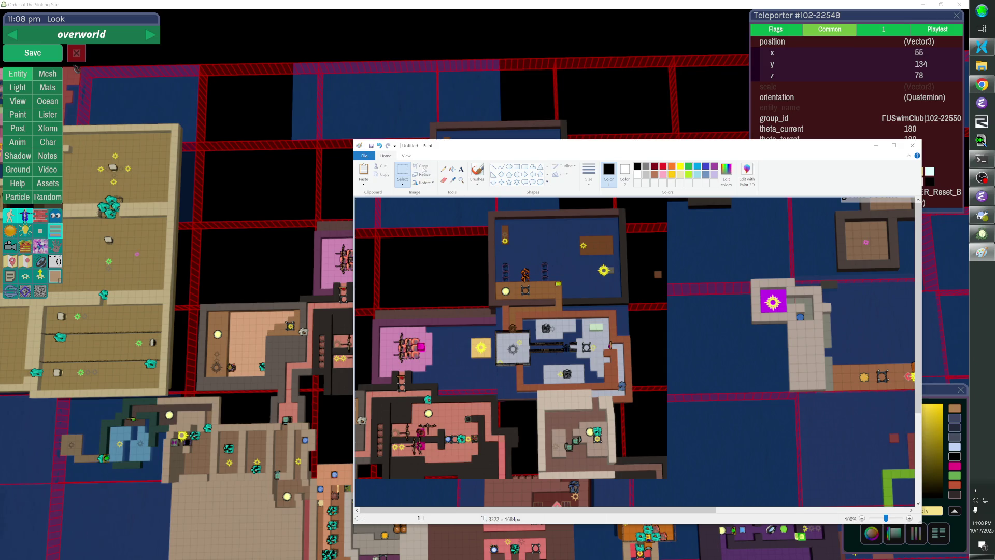
Crop the pasted map to 1206×1087 px and return to the editor's 3D view.
{"action": "key", "text": "ctrl+v"}
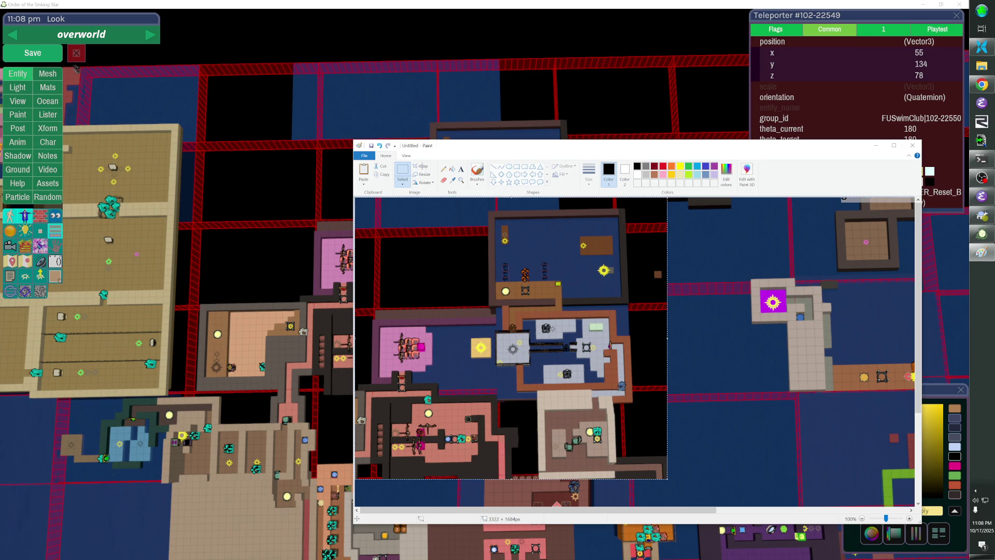
{"action": "left_click", "coordinate": [422, 166]}
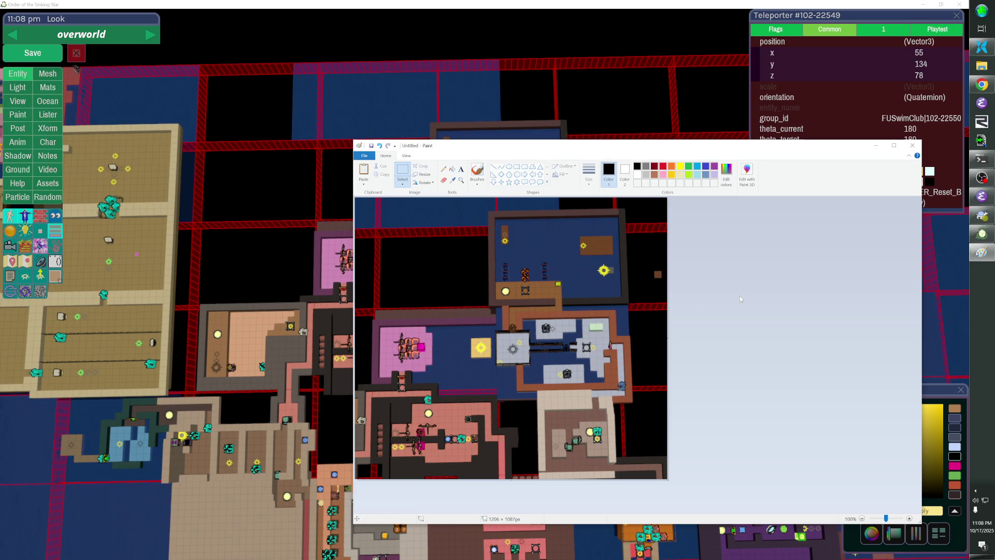
{"action": "key", "text": "alt+Tab"}
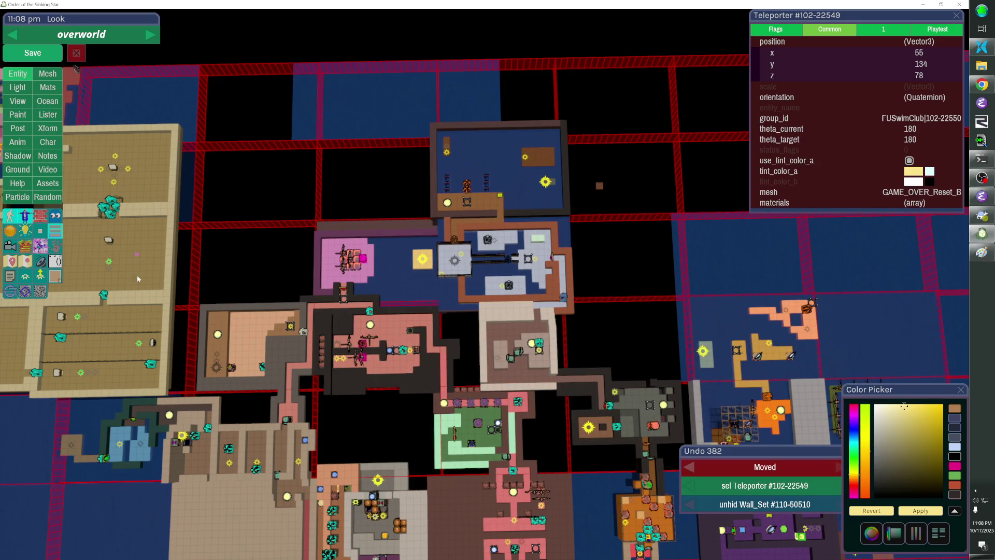
{"action": "left_click", "coordinate": [54, 281]}
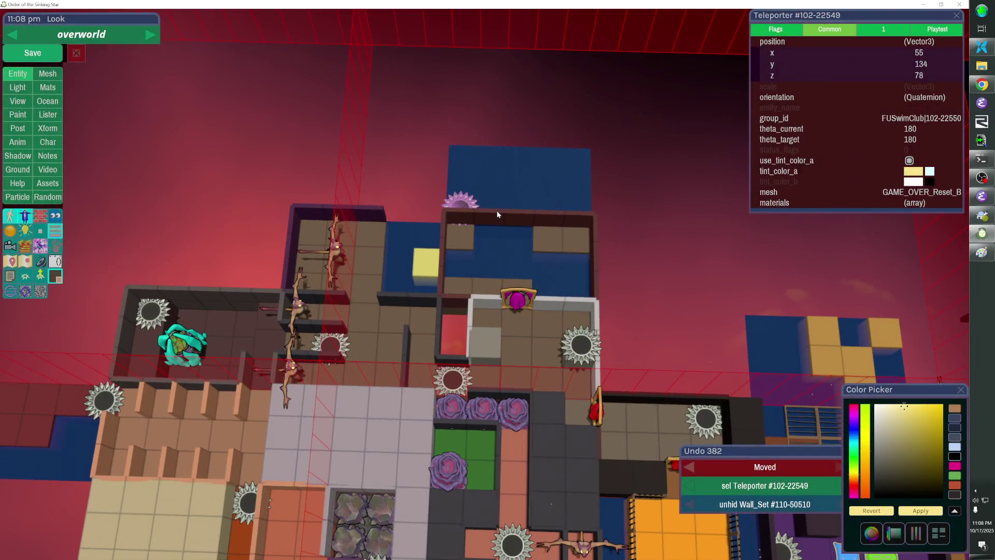
Compare against the Paint map reference, then delete the fence segment beside the wardrobe.
{"action": "key", "text": "alt+Tab"}
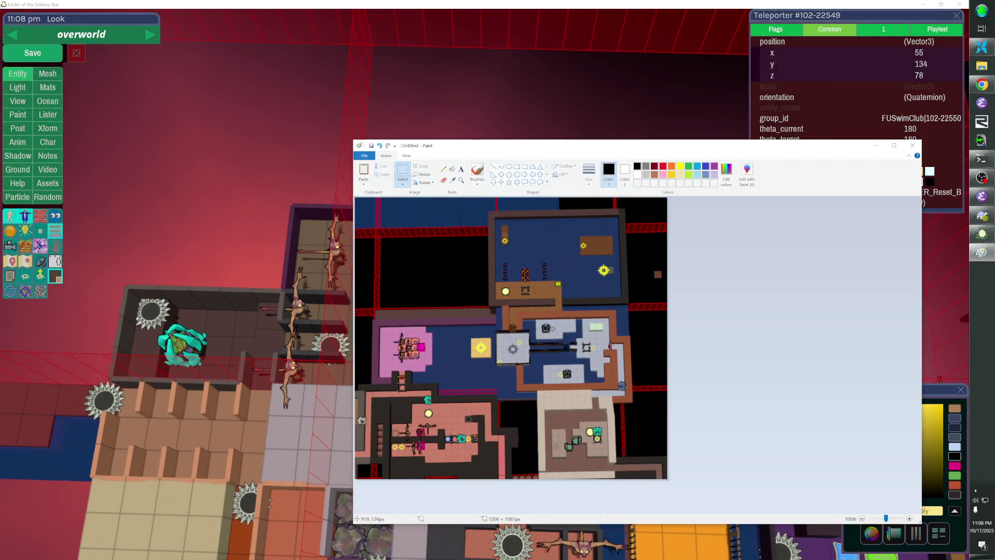
{"action": "key", "text": "alt+Tab"}
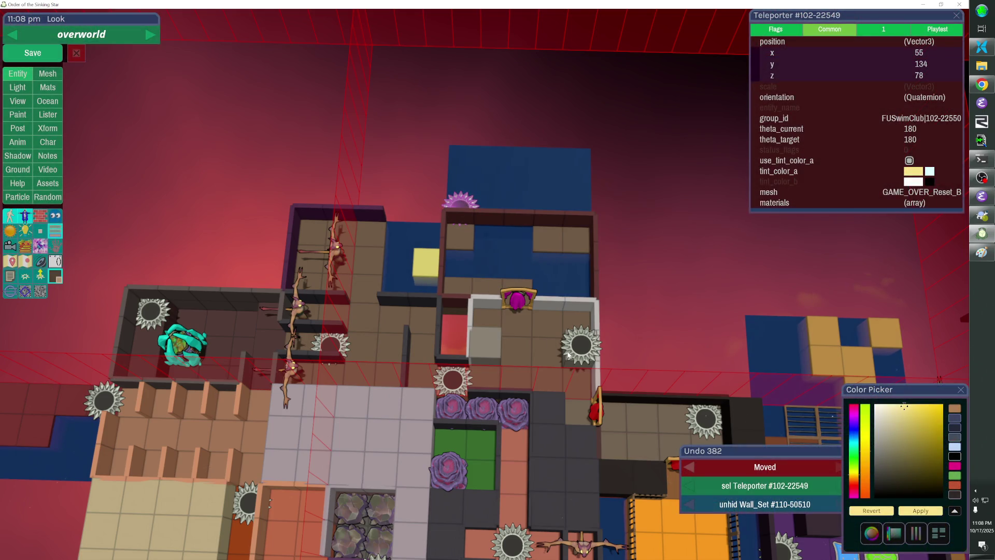
{"action": "key", "text": "alt+Tab"}
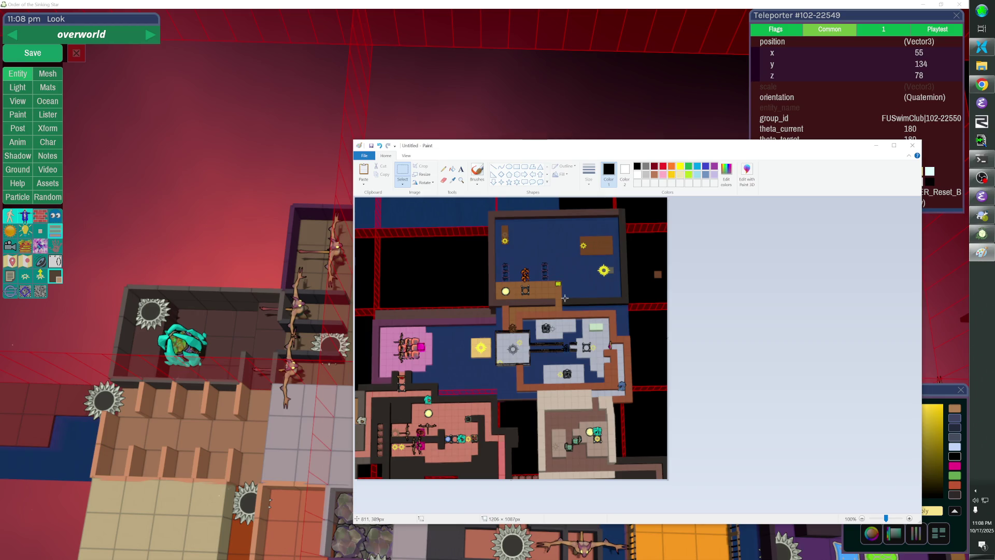
{"action": "key", "text": "alt+Tab"}
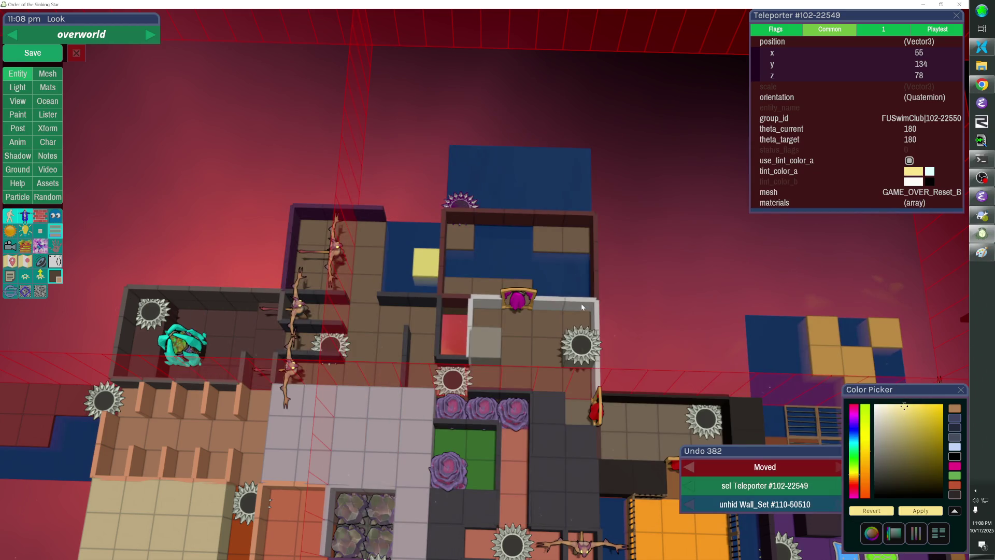
{"action": "left_click", "coordinate": [582, 307]}
{"action": "key", "text": "Delete"}
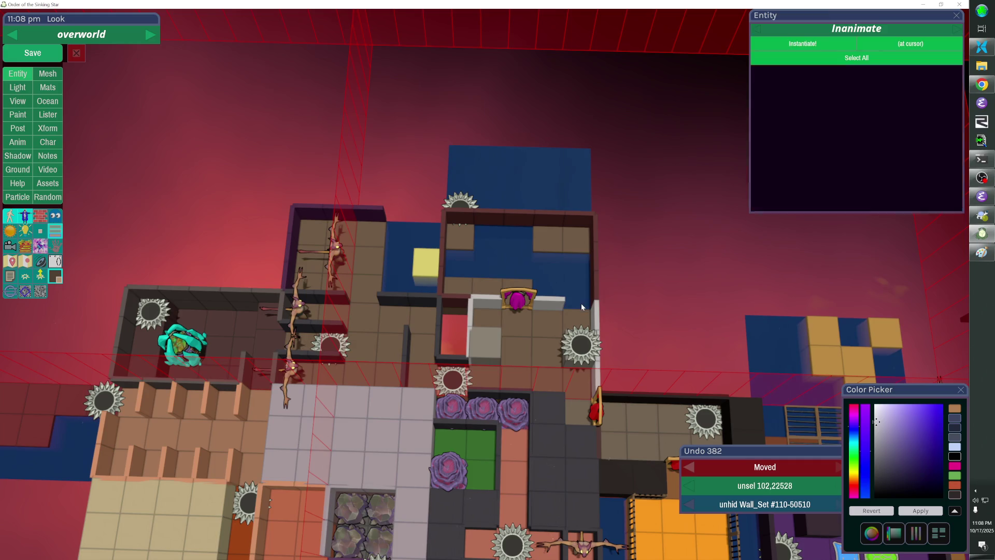
Shift the wardrobe two tiles right, undoing the accidental duplicate copy.
{"action": "left_click", "coordinate": [516, 303]}
{"action": "key", "text": "Right"}
{"action": "key", "text": "Right"}
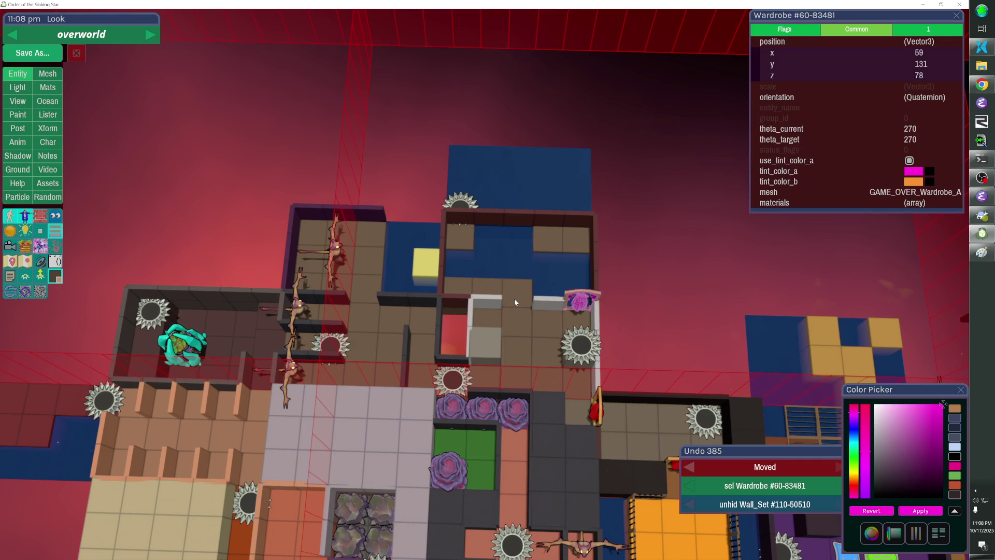
{"action": "left_click", "coordinate": [490, 301], "text": "shift"}
{"action": "key", "text": "ctrl+d"}
{"action": "key", "text": "Right"}
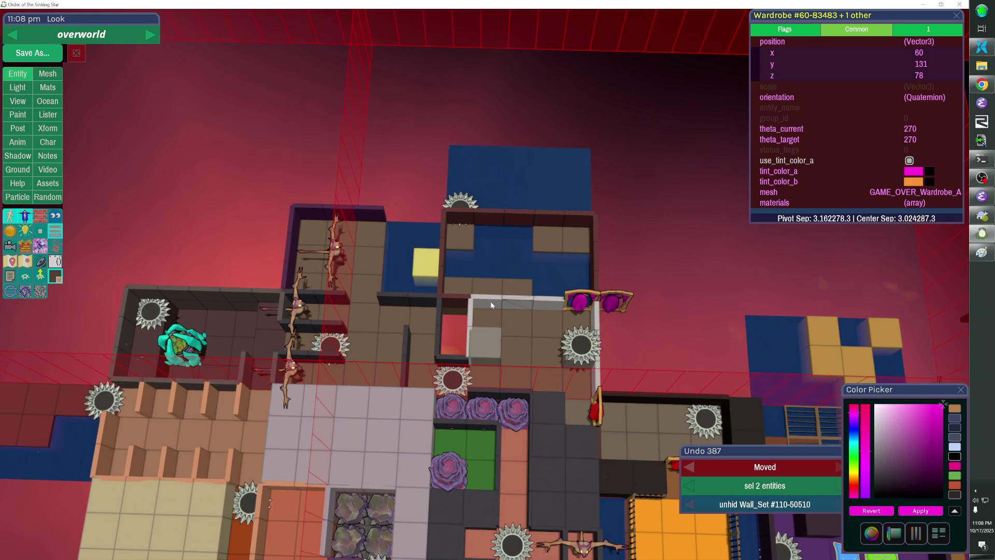
{"action": "key", "text": "ctrl+z"}
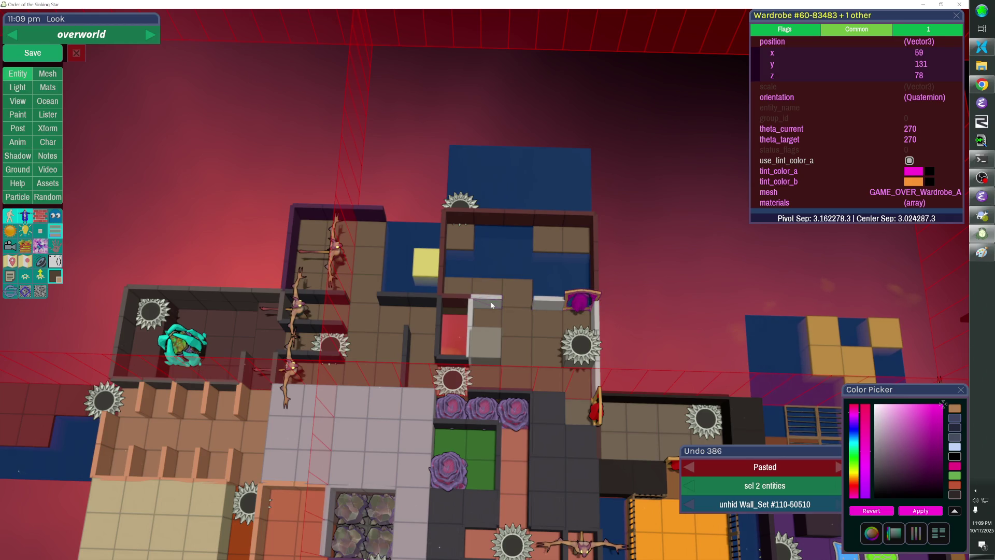
Check the Paint reference, then select the fence on the blue room's top edge.
{"action": "left_click", "coordinate": [488, 298]}
{"action": "key", "text": "Escape"}
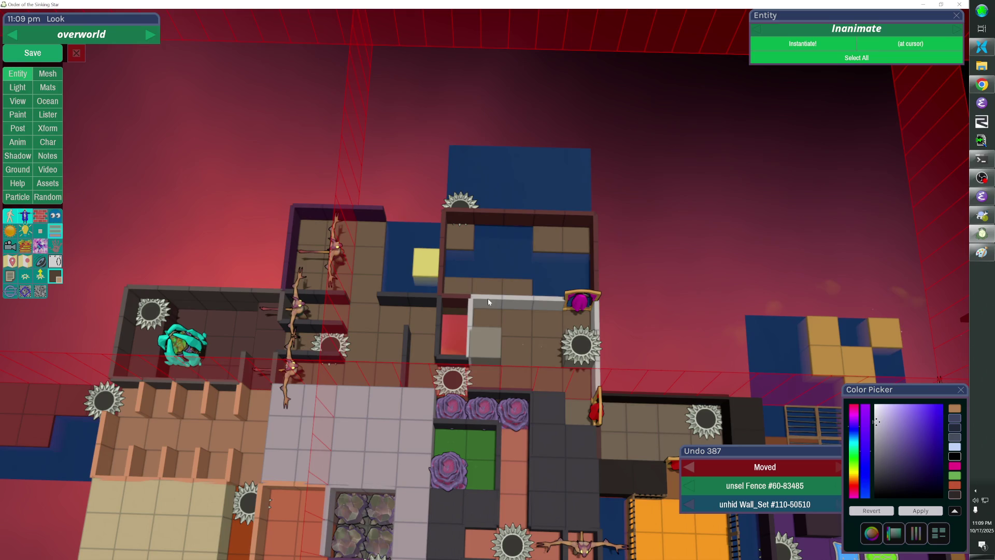
{"action": "key", "text": "alt+Tab"}
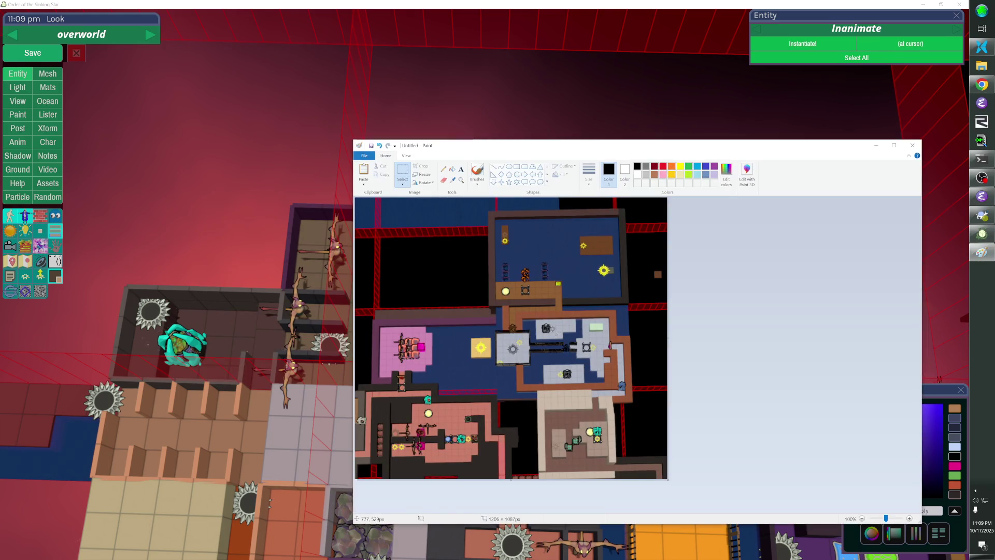
{"action": "key", "text": "alt+Tab"}
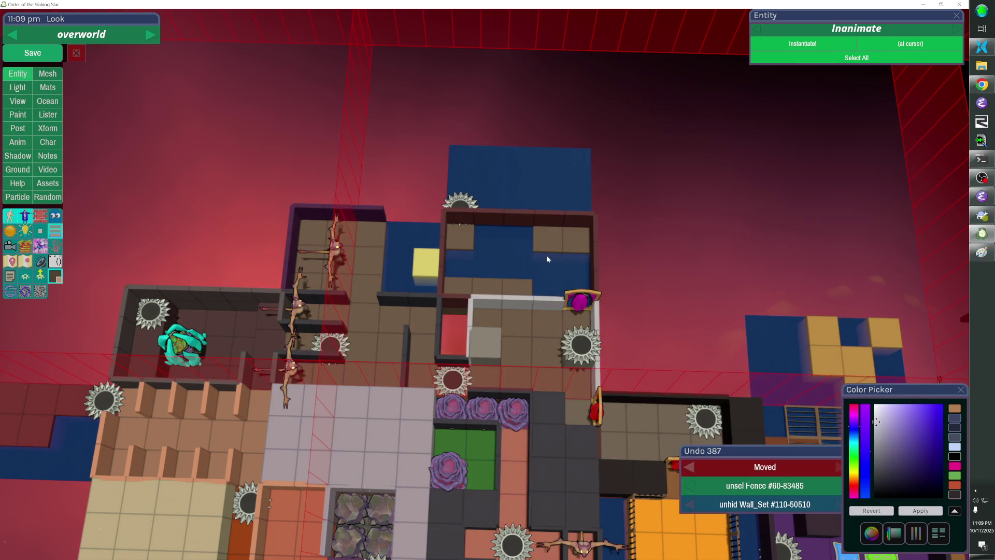
{"action": "left_click", "coordinate": [496, 224]}
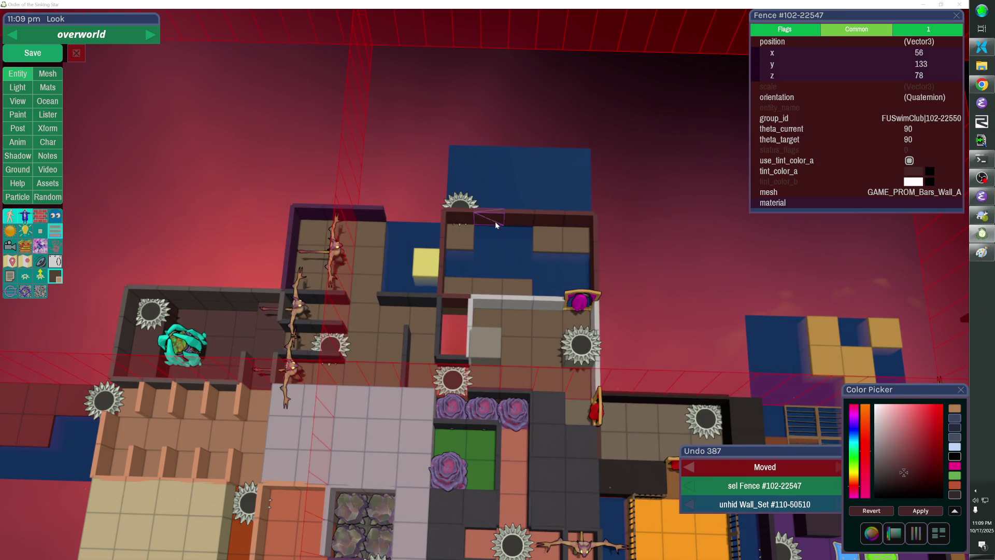
Delete the blue room's top fence and add a column of brown cubes over its pool.
{"action": "key", "text": "alt+Tab"}
{"action": "key", "text": "alt+Tab"}
{"action": "key", "text": "Delete"}
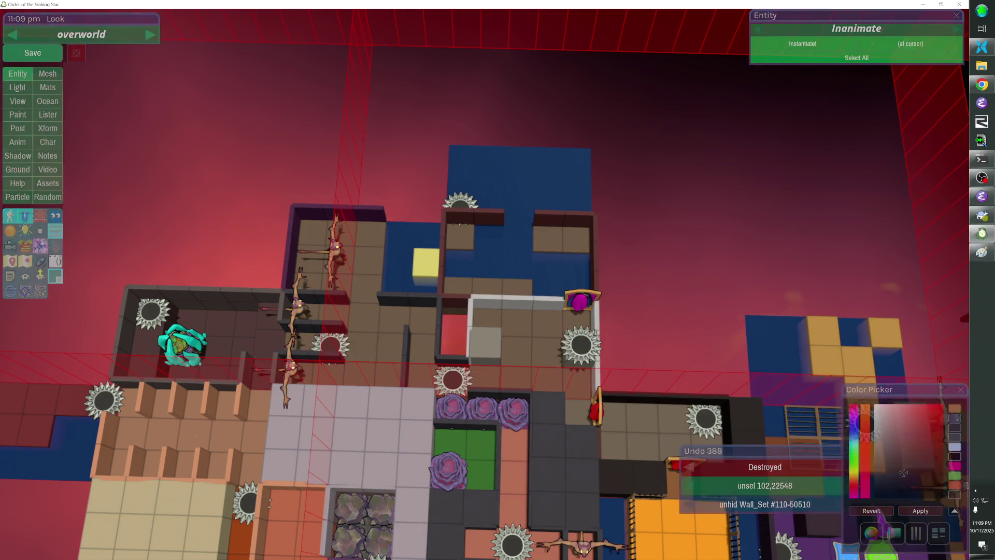
{"action": "left_click_drag", "start_coordinate": [517, 212], "coordinate": [596, 233]}
{"action": "key", "text": "h"}
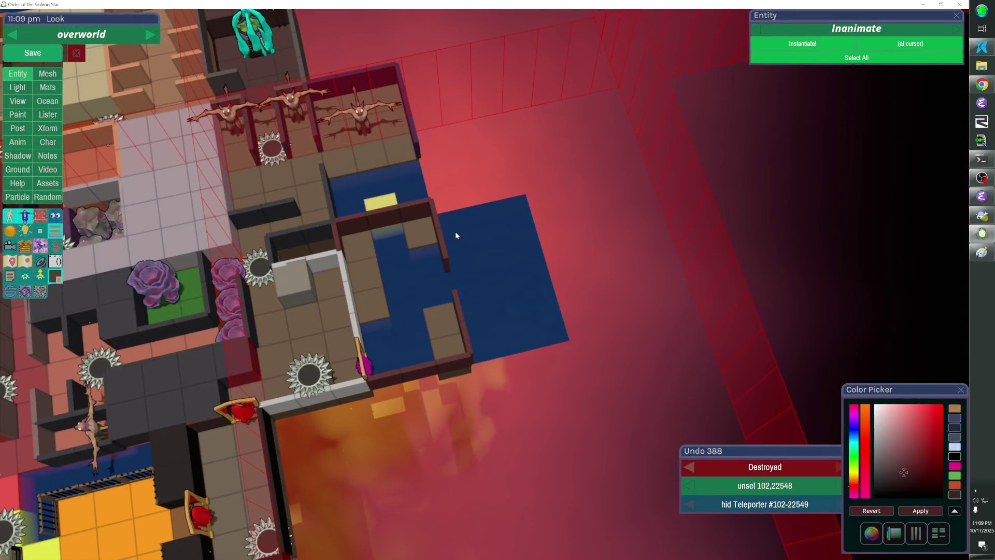
{"action": "key", "text": "h"}
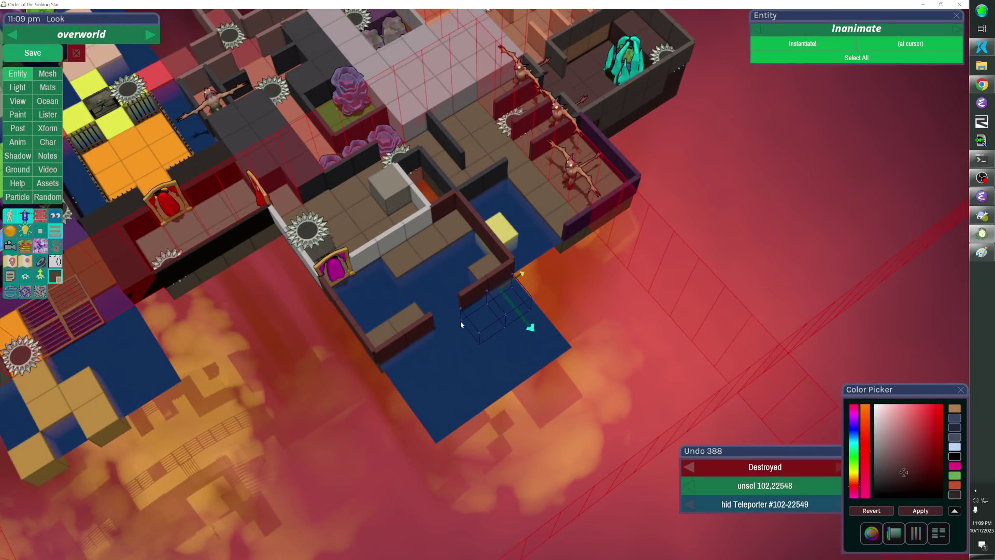
{"action": "left_click_drag", "start_coordinate": [449, 328], "coordinate": [497, 246]}
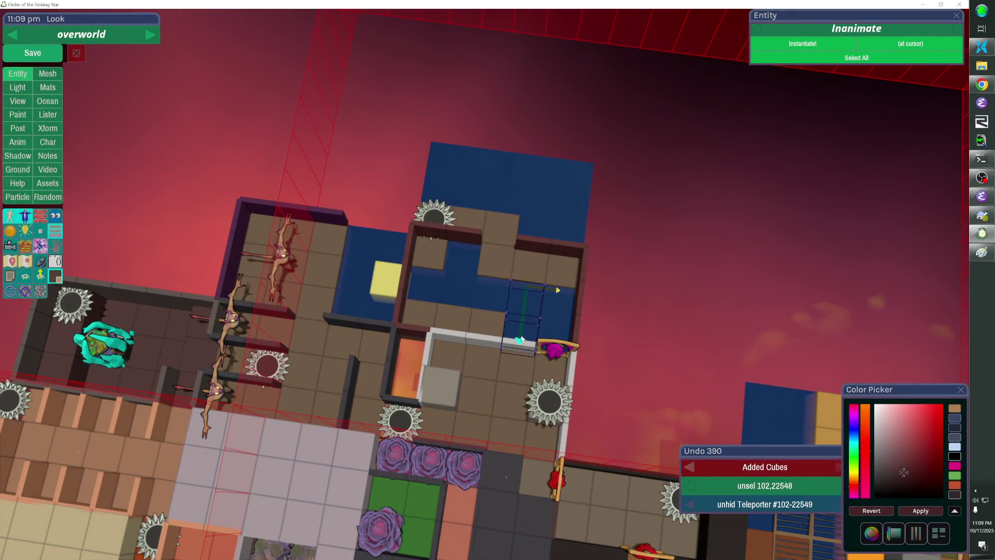
{"action": "left_click_drag", "start_coordinate": [521, 288], "coordinate": [527, 325]}
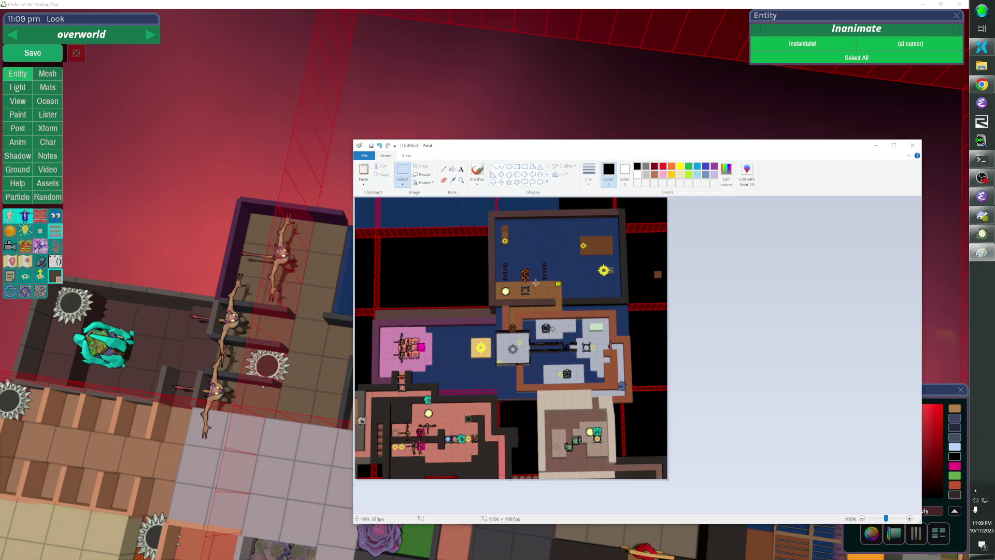
Select the sawblade teleporter and add two water blocks to the selection.
{"action": "key", "text": "alt+Tab"}
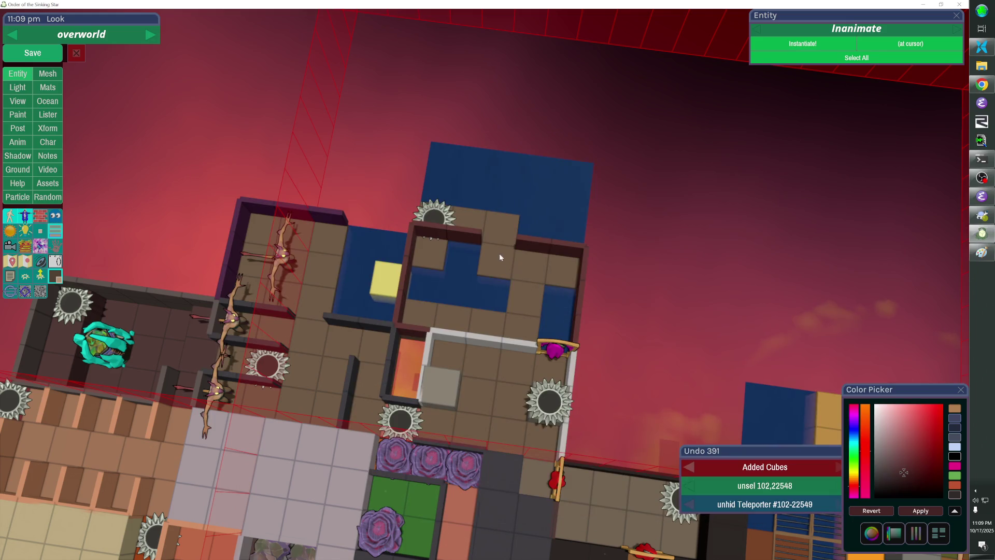
{"action": "left_click", "coordinate": [445, 220]}
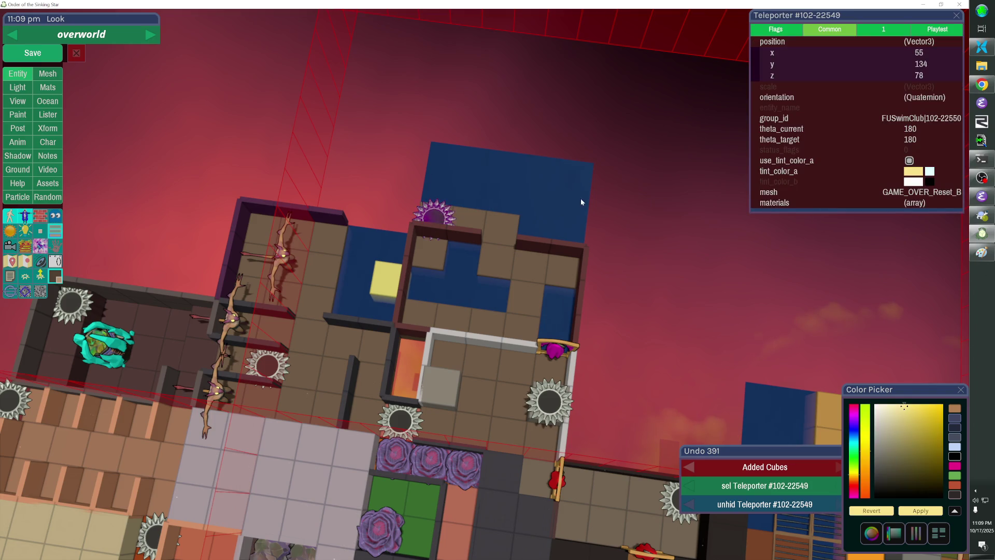
{"action": "left_click", "coordinate": [492, 231], "text": "shift"}
{"action": "left_click", "coordinate": [518, 194], "text": "shift"}
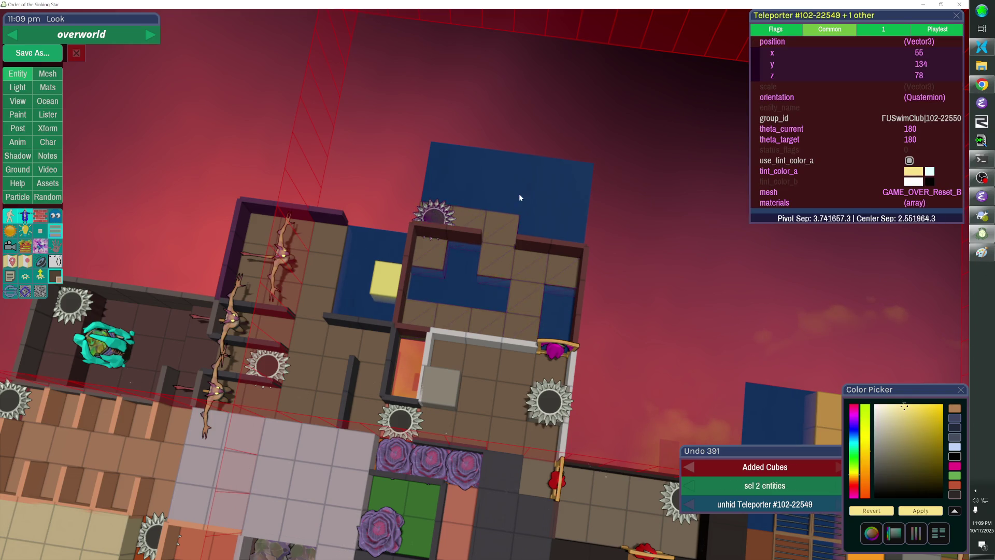
Add the remaining water blocks and set the shared group_id to FUSwimClub|102-22550.
{"action": "left_click", "coordinate": [556, 322], "text": "shift"}
{"action": "left_click", "coordinate": [556, 322], "text": "shift"}
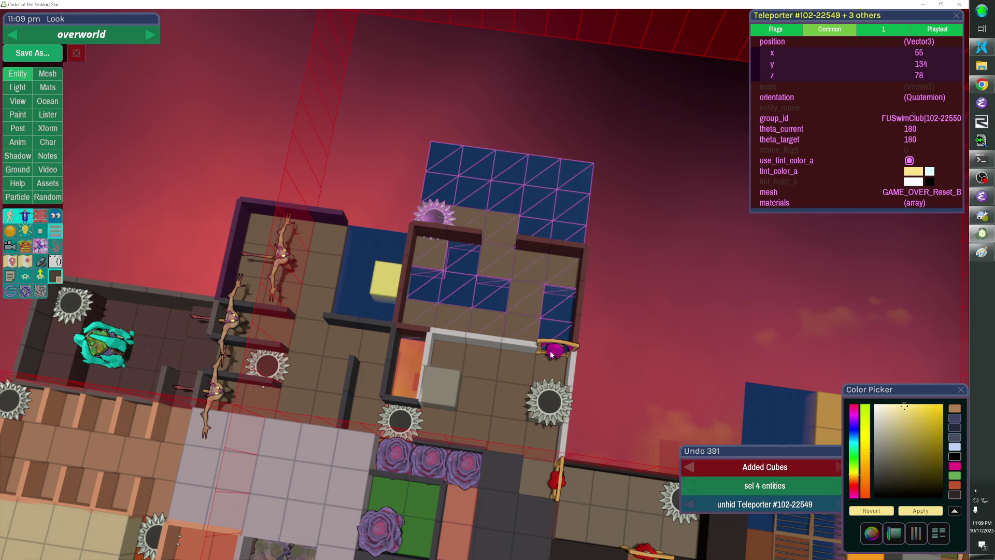
{"action": "left_click", "coordinate": [804, 118]}
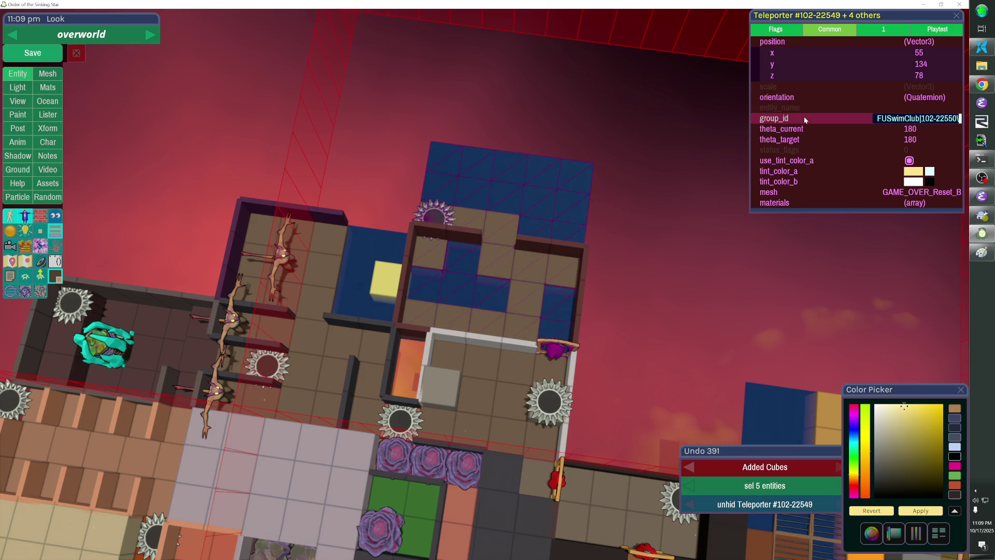
{"action": "key", "text": "Return"}
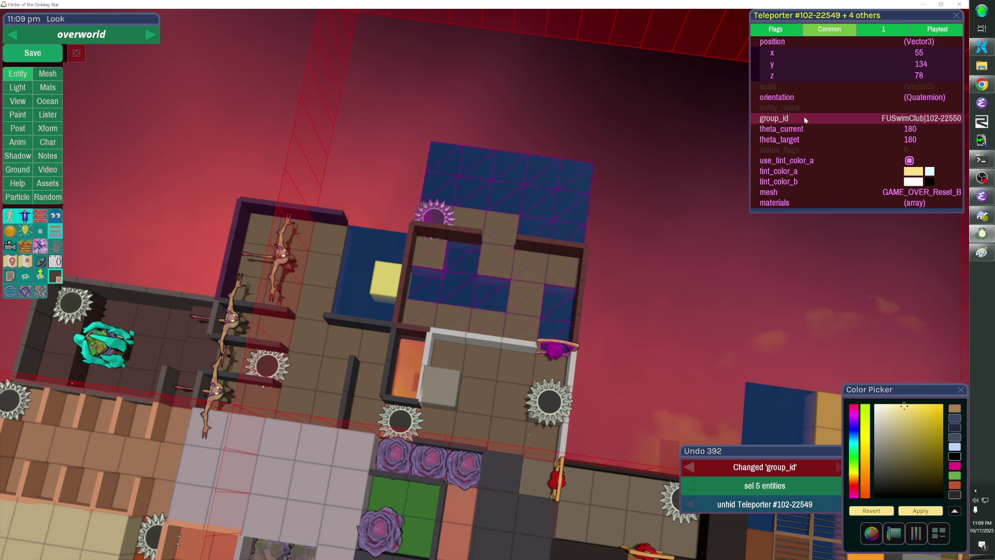
{"action": "left_click", "coordinate": [475, 341]}
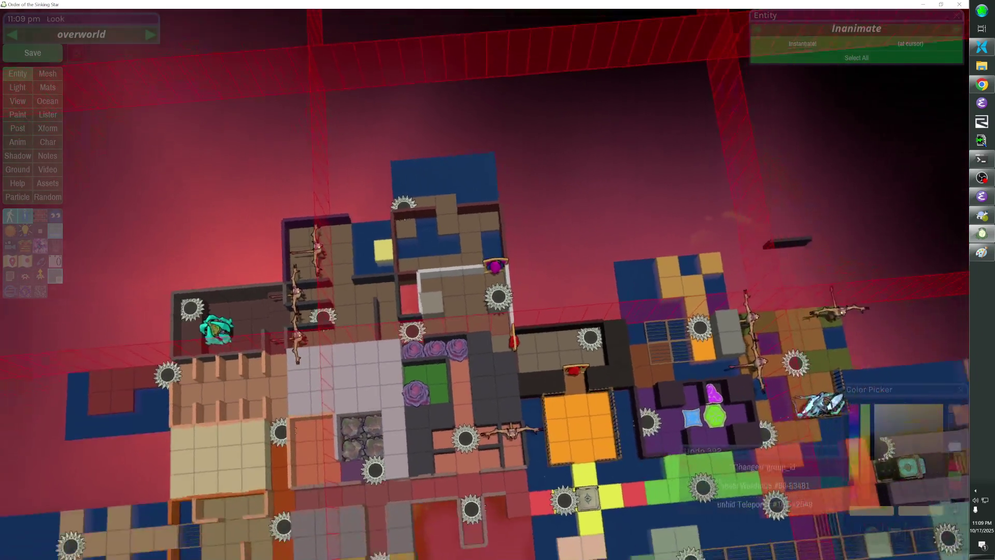
Glance at the Paint screenshot and save the overworld level with Ctrl+S.
{"action": "key", "text": "alt+Tab"}
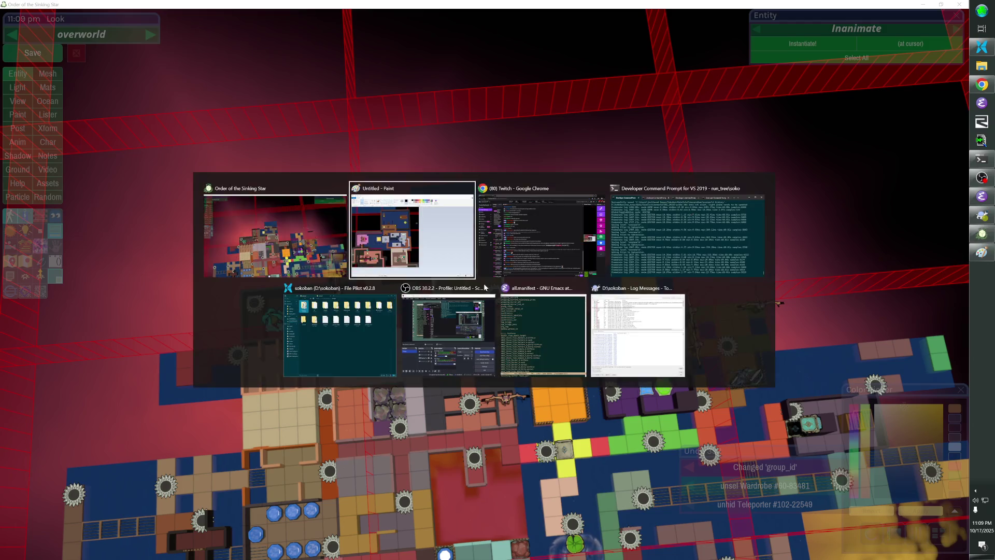
{"action": "key", "text": "n"}
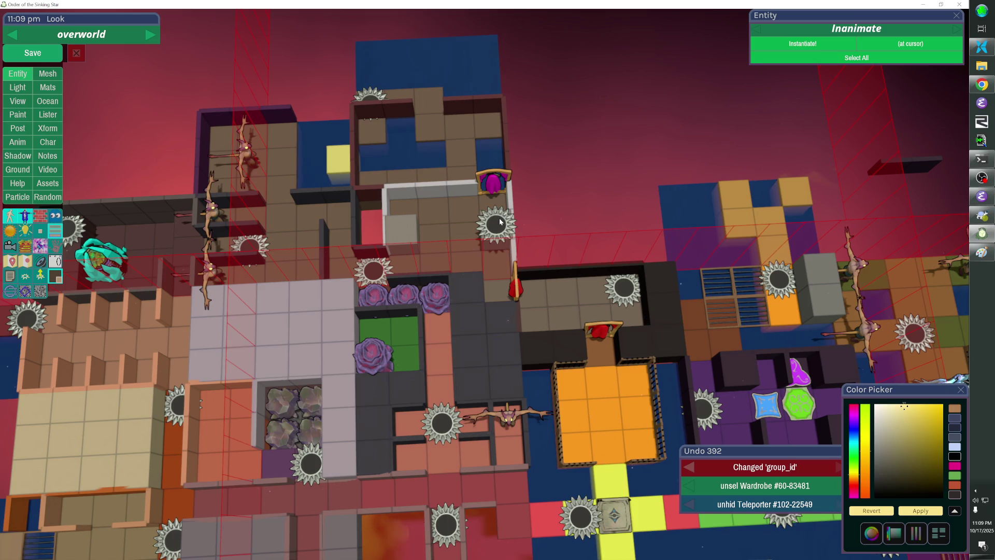
{"action": "key", "text": "ctrl+s"}
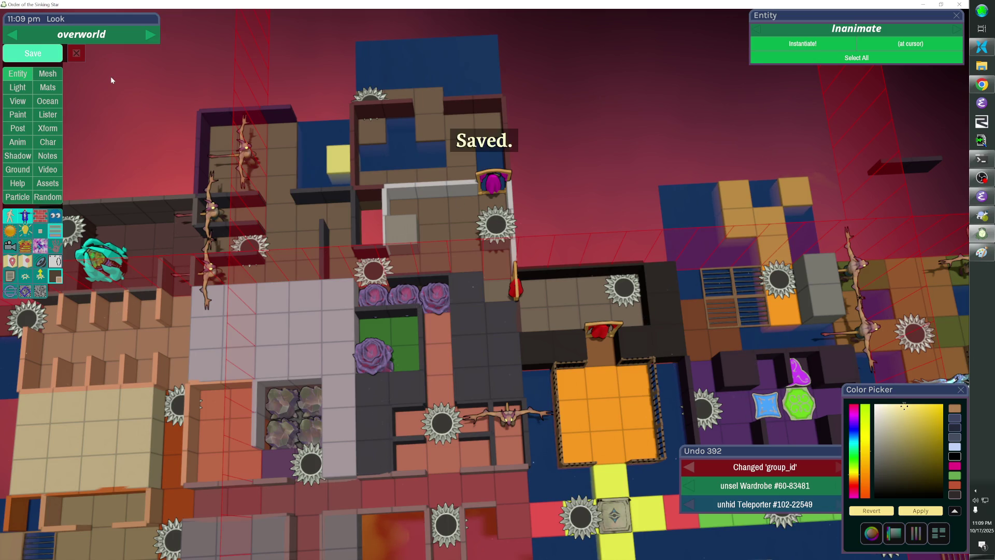
Leave the editor and walk the character across the sun and diamond tiles.
{"action": "key", "text": "Escape"}
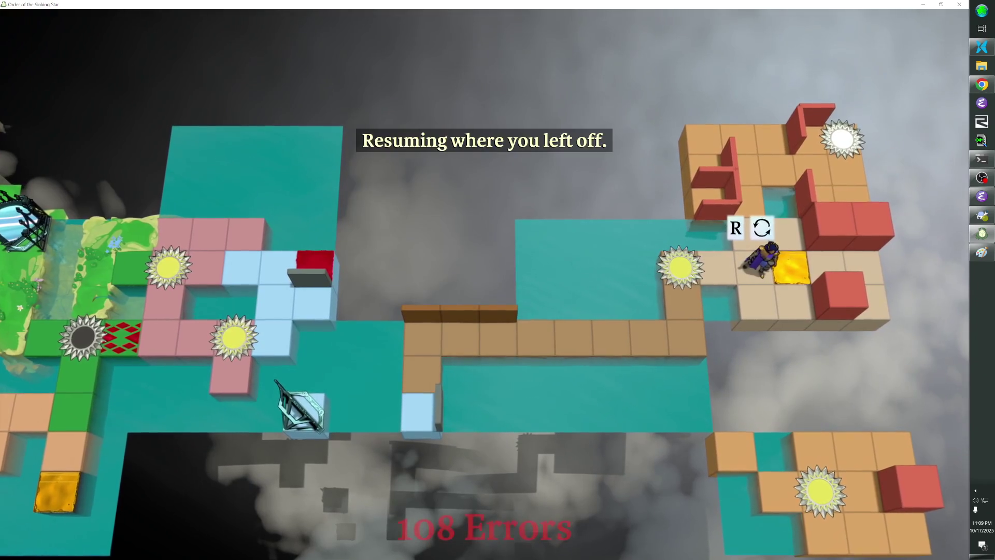
{"action": "key", "text": "Left"}
{"action": "key", "text": "Down"}
{"action": "key", "text": "Down"}
{"action": "key", "text": "Left"}
{"action": "key", "text": "Left"}
{"action": "key", "text": "Left"}
{"action": "key", "text": "Left"}
{"action": "key", "text": "Left"}
{"action": "key", "text": "Left"}
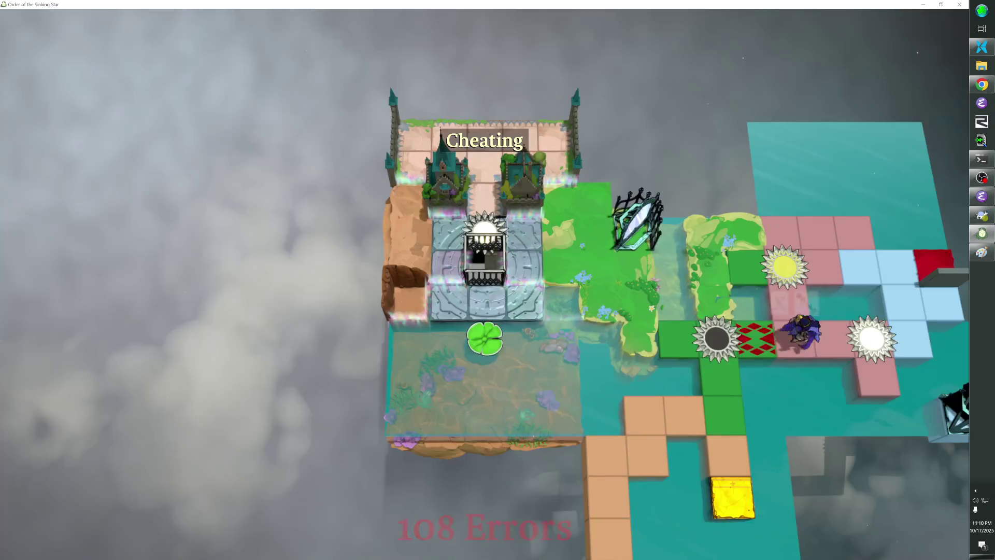
{"action": "key", "text": "Right"}
{"action": "key", "text": "Right"}
{"action": "key", "text": "Down"}
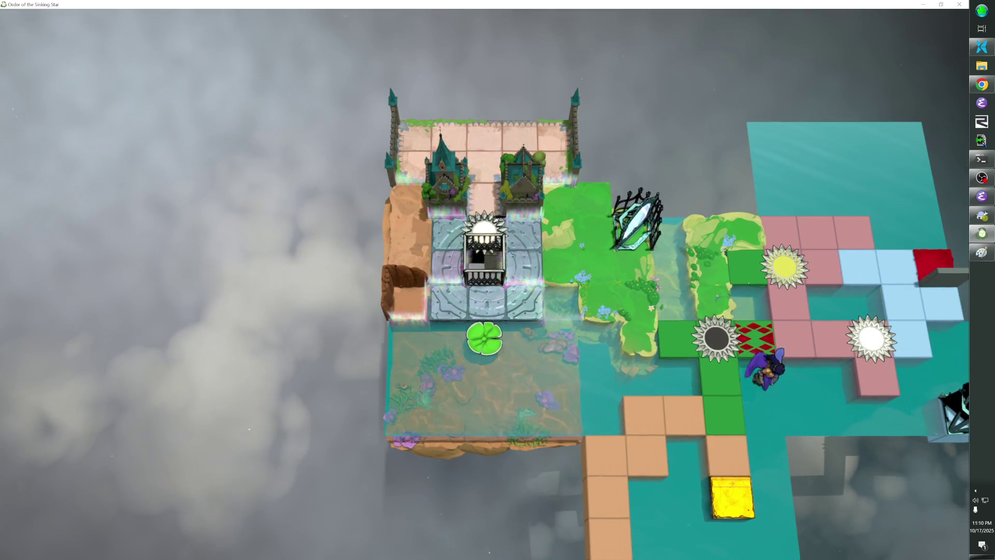
Run 'go lc' in the debug console to load another level.
{"action": "key", "text": "grave"}
{"action": "type", "text": "go lc"}
{"action": "key", "text": "Return"}
{"action": "key", "text": "grave"}
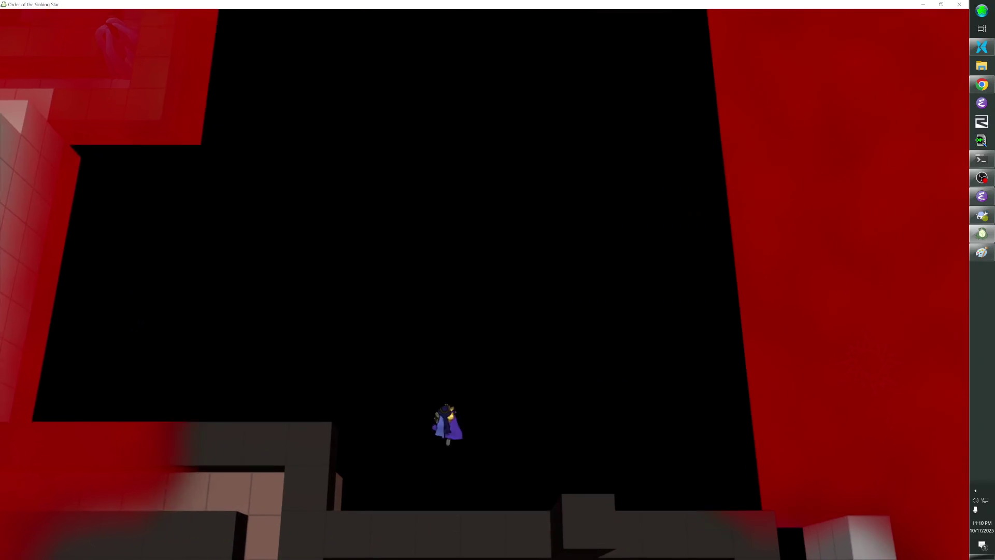
Cheat forward with Page Up and step onto the sun goal to solve the room.
{"action": "key", "text": "Page_Up"}
{"action": "key", "text": "Page_Up"}
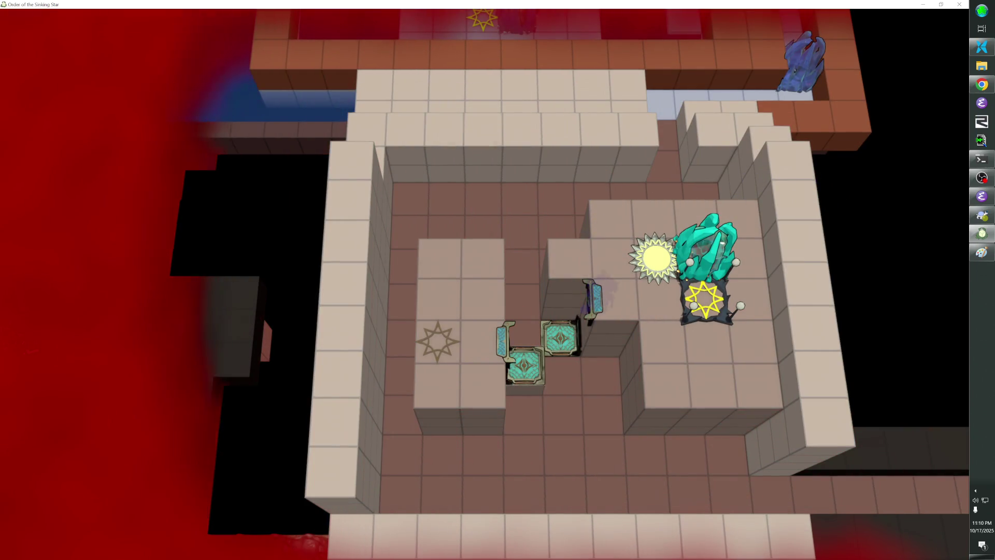
{"action": "key", "text": "Down"}
{"action": "key", "text": "Up"}
{"action": "key", "text": "Up"}
{"action": "key", "text": "Right"}
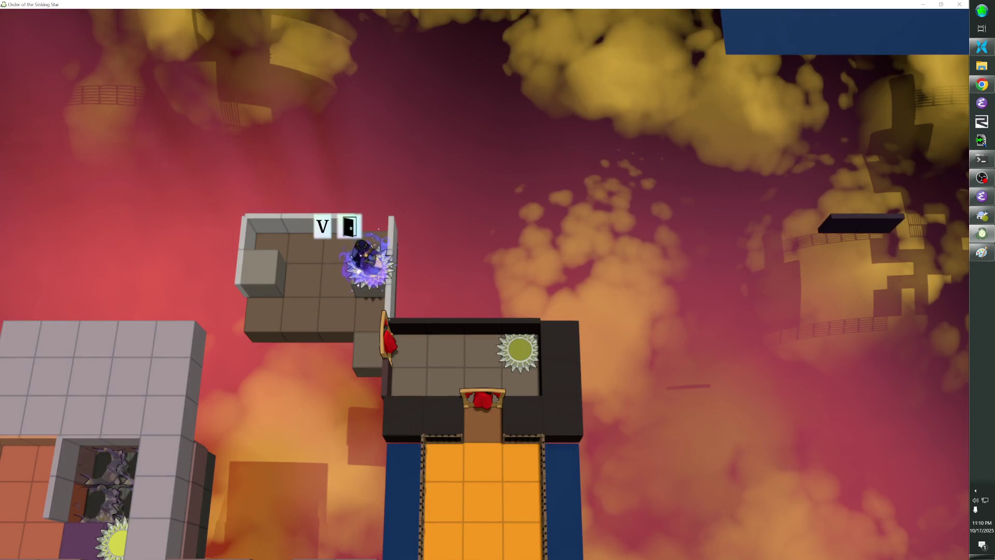
{"action": "key", "text": "Down"}
{"action": "key", "text": "Down"}
{"action": "key", "text": "Right"}
{"action": "key", "text": "Right"}
{"action": "key", "text": "Left"}
{"action": "key", "text": "Down"}
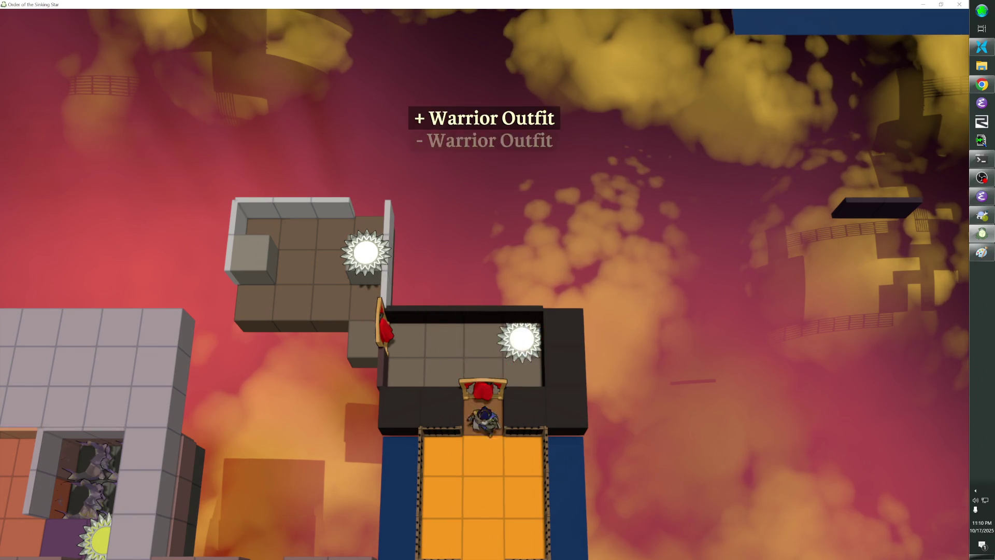
Walk up through the dark and upper rooms onto the sun tile, then reopen the editor.
{"action": "key", "text": "Down"}
{"action": "key", "text": "Up"}
{"action": "key", "text": "Up"}
{"action": "key", "text": "Left"}
{"action": "key", "text": "Left"}
{"action": "key", "text": "Left"}
{"action": "key", "text": "Up"}
{"action": "key", "text": "Down"}
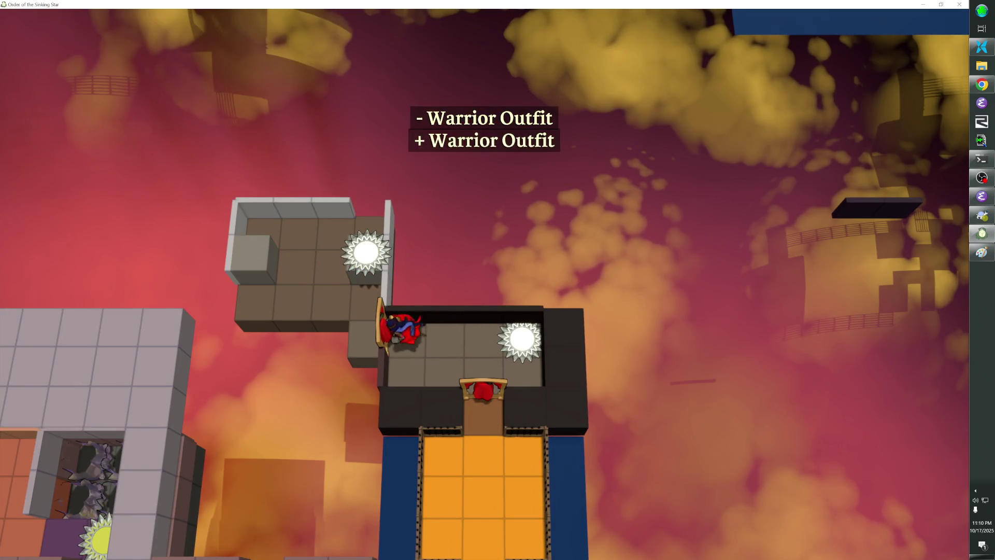
{"action": "key", "text": "Up"}
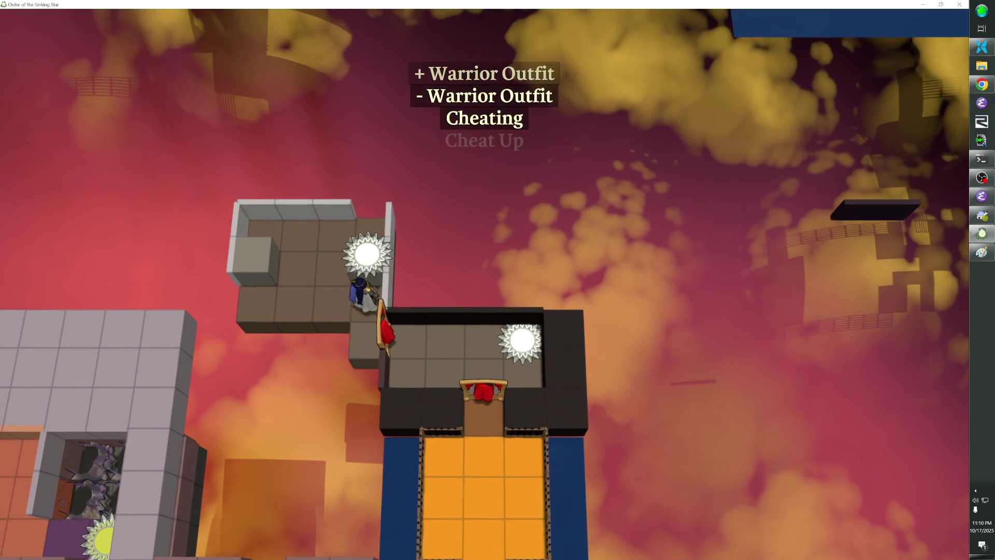
{"action": "key", "text": "Up"}
{"action": "key", "text": "Up"}
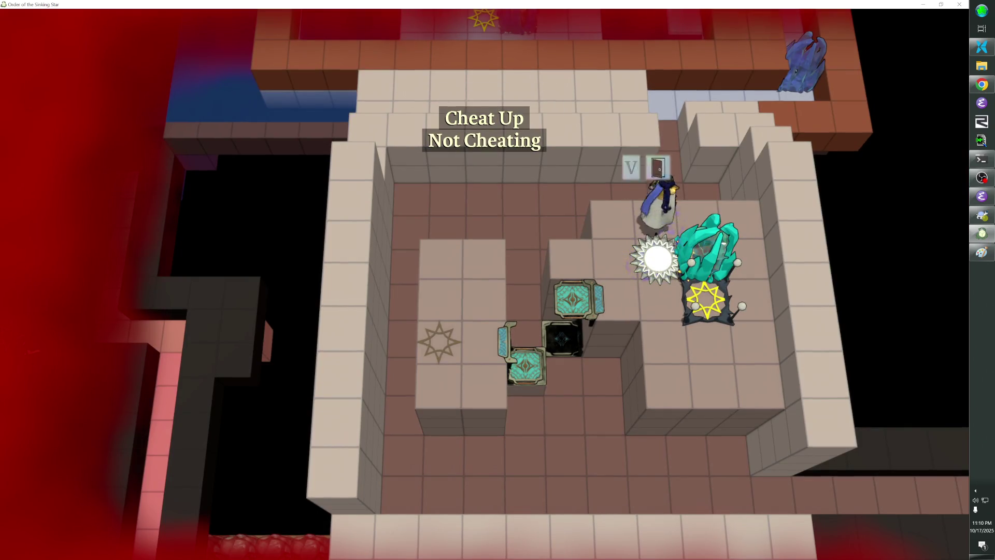
{"action": "key", "text": "Up"}
{"action": "key", "text": "Up"}
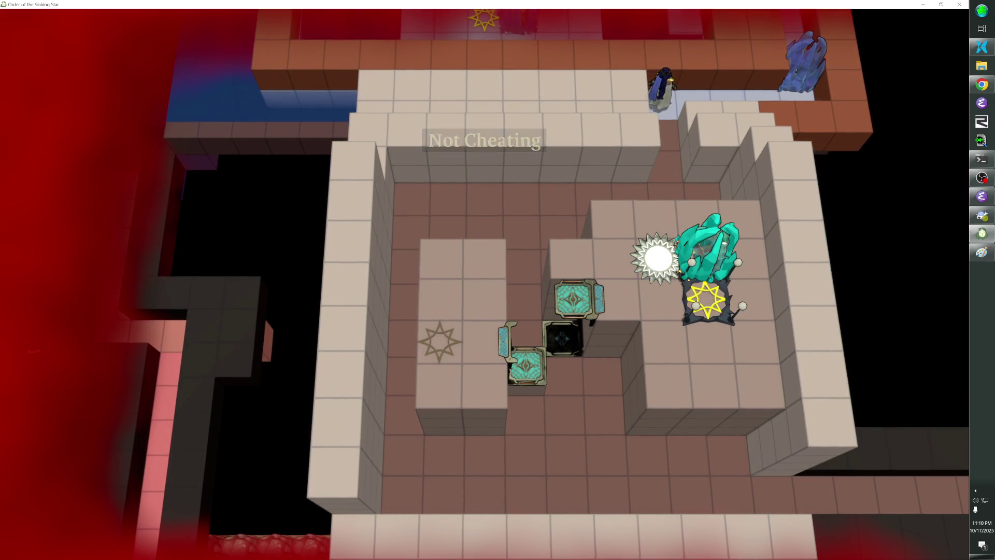
{"action": "key", "text": "Up"}
{"action": "key", "text": "Up"}
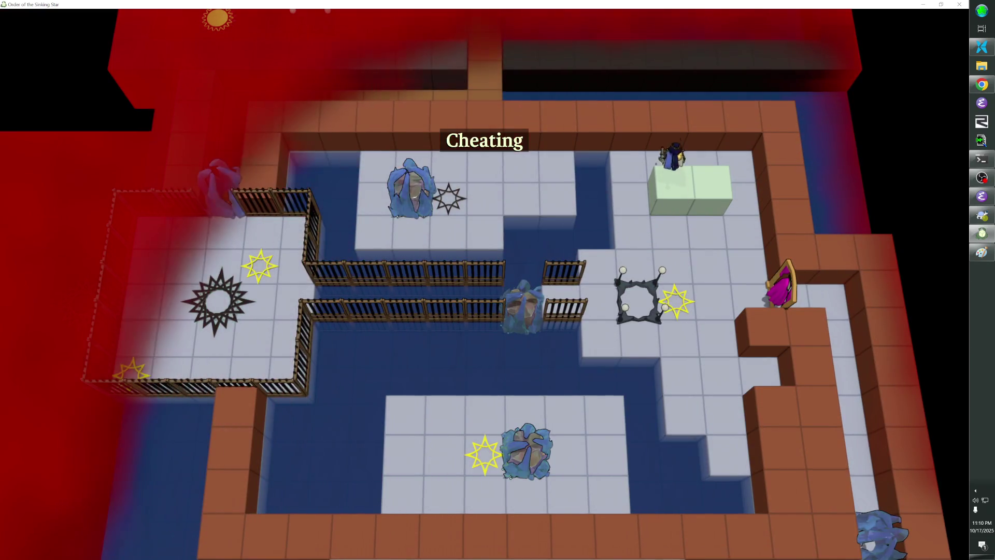
{"action": "key", "text": "Left"}
{"action": "key", "text": "Left"}
{"action": "key", "text": "Left"}
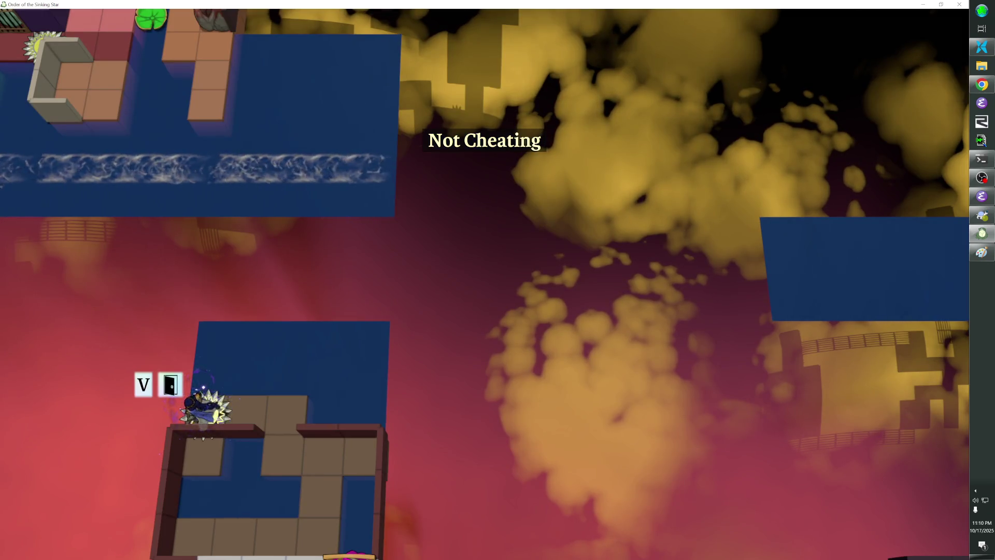
{"action": "key", "text": "Right"}
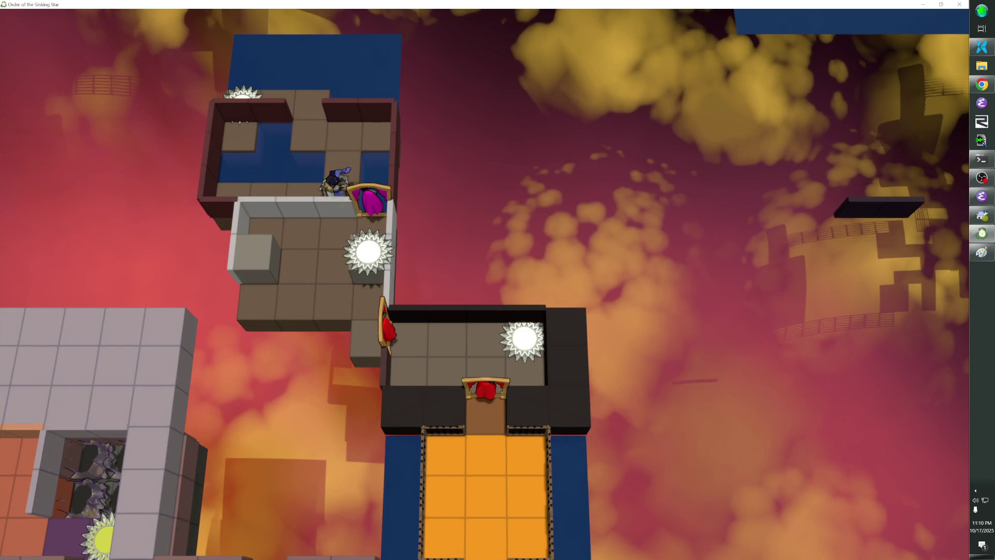
{"action": "key", "text": "F1"}
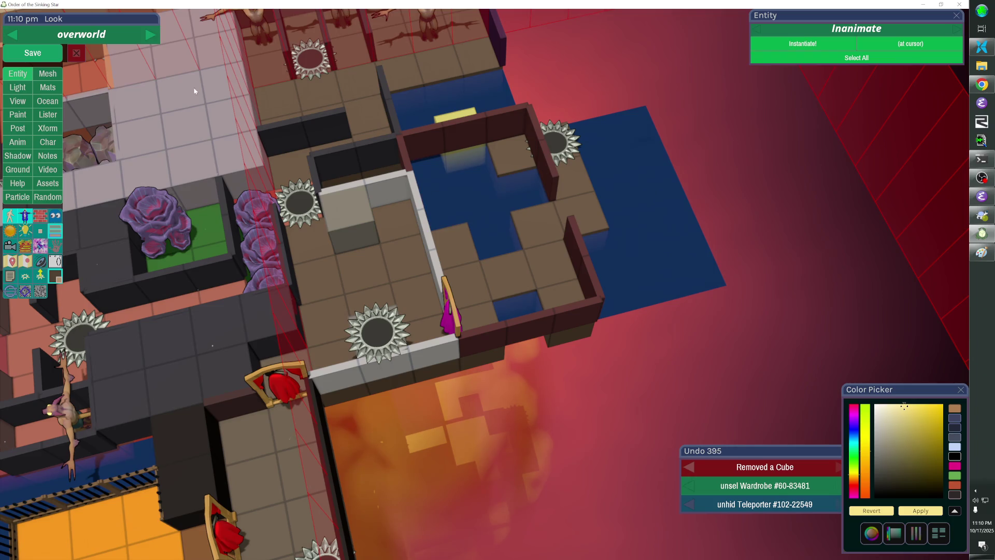
Save the overworld level and return to play mode.
{"action": "left_click", "coordinate": [56, 54]}
{"action": "key", "text": "F1"}
{"action": "key", "text": "Escape"}
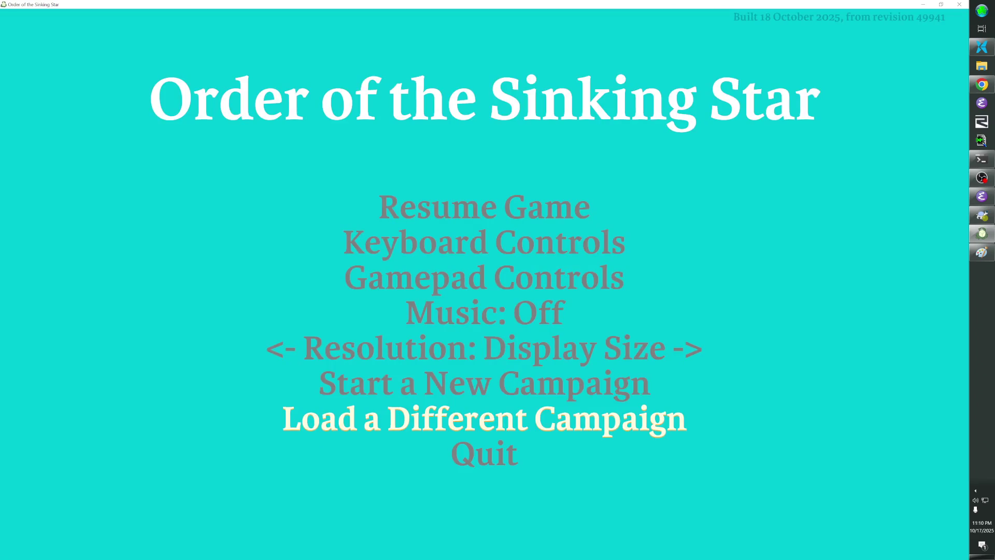
{"action": "key", "text": "Escape"}
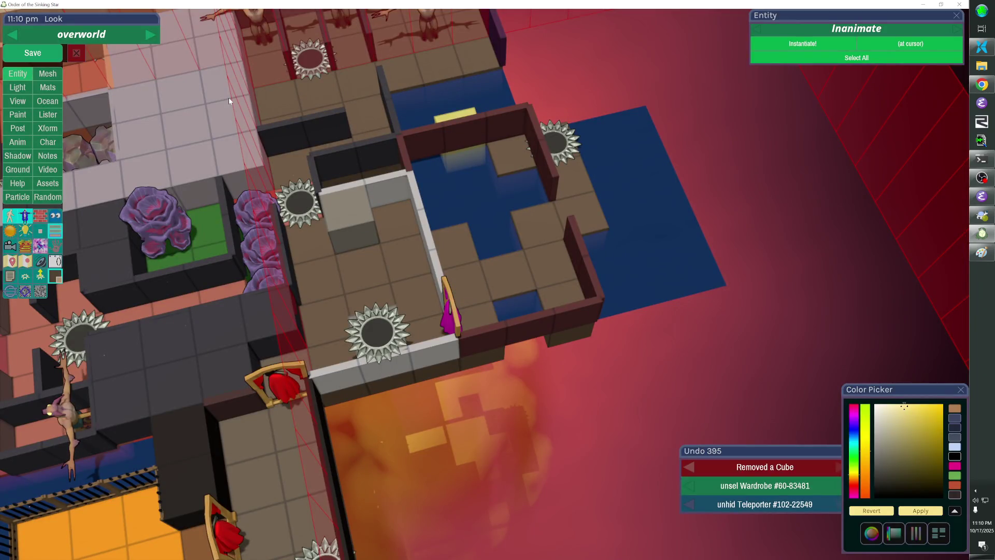
{"action": "key", "text": "F1"}
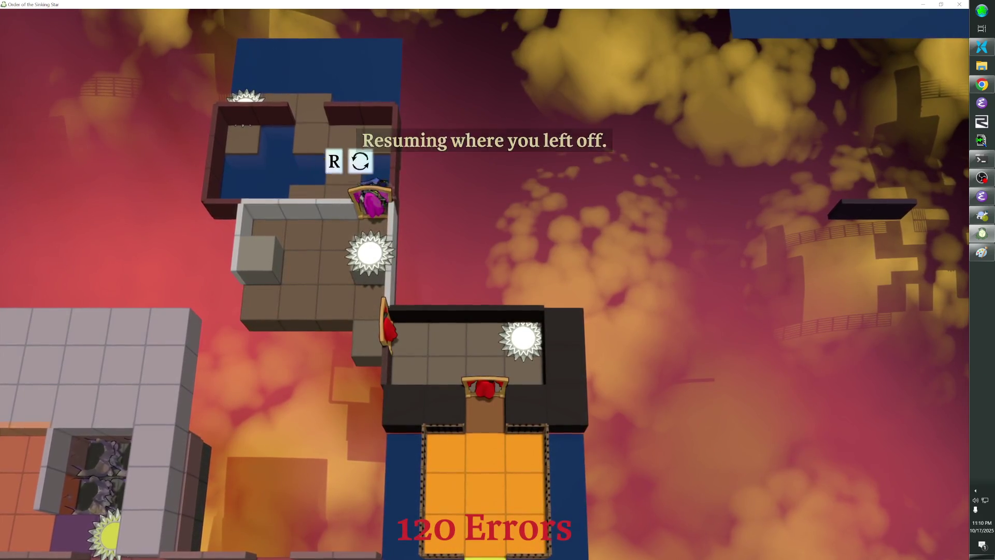
Walk the character past the pink chair into the blue room, then switch to the editor.
{"action": "key", "text": "Left"}
{"action": "key", "text": "Right"}
{"action": "key", "text": "Up"}
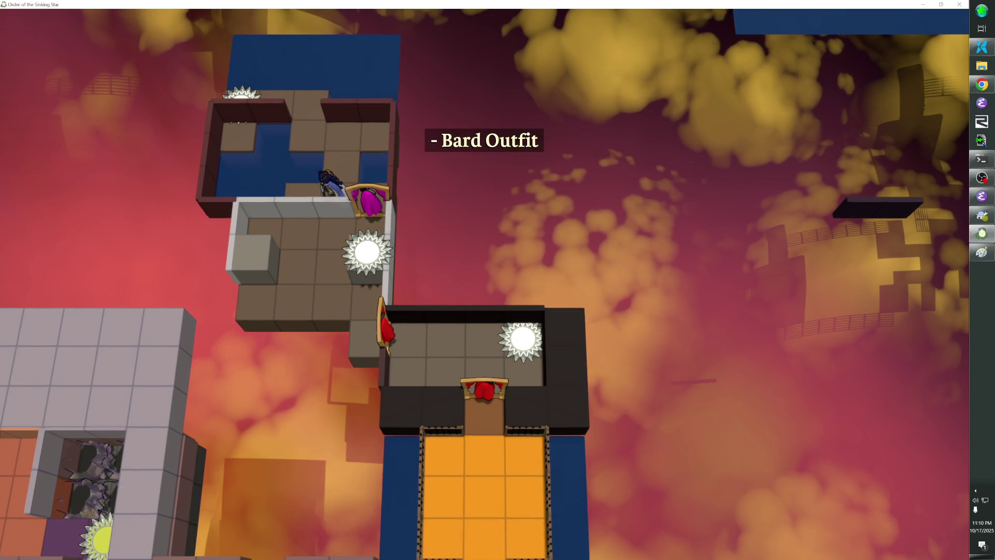
{"action": "key", "text": "Up"}
{"action": "key", "text": "Up"}
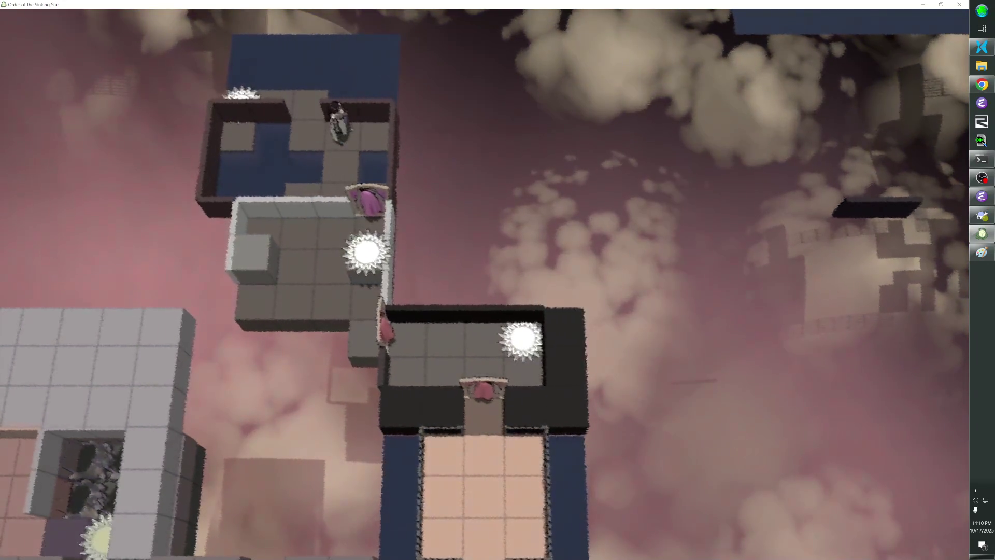
{"action": "key", "text": "F8"}
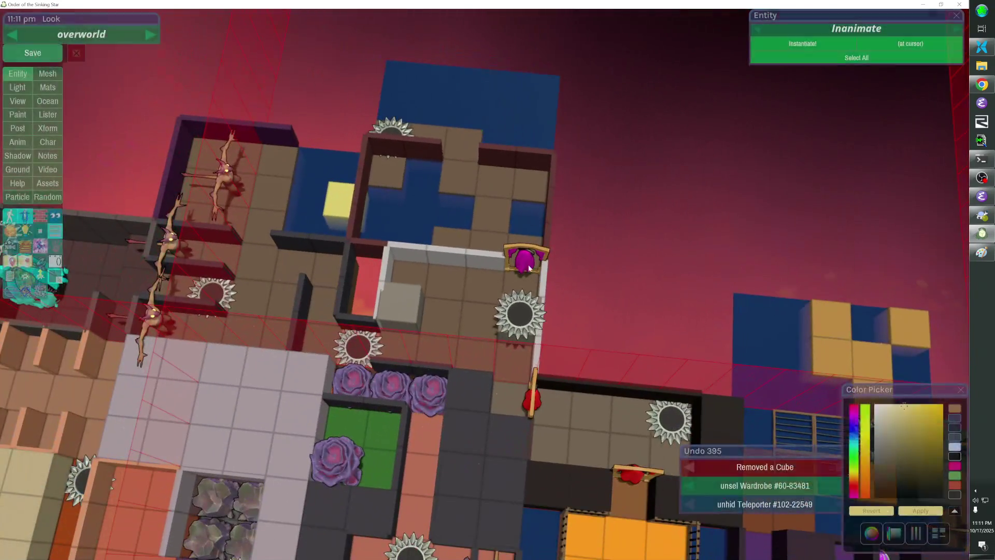
Rotate wardrobe #60-83481, move it down one tile, save, and resume playing.
{"action": "left_click", "coordinate": [524, 260]}
{"action": "key", "text": "r"}
{"action": "key", "text": "Down"}
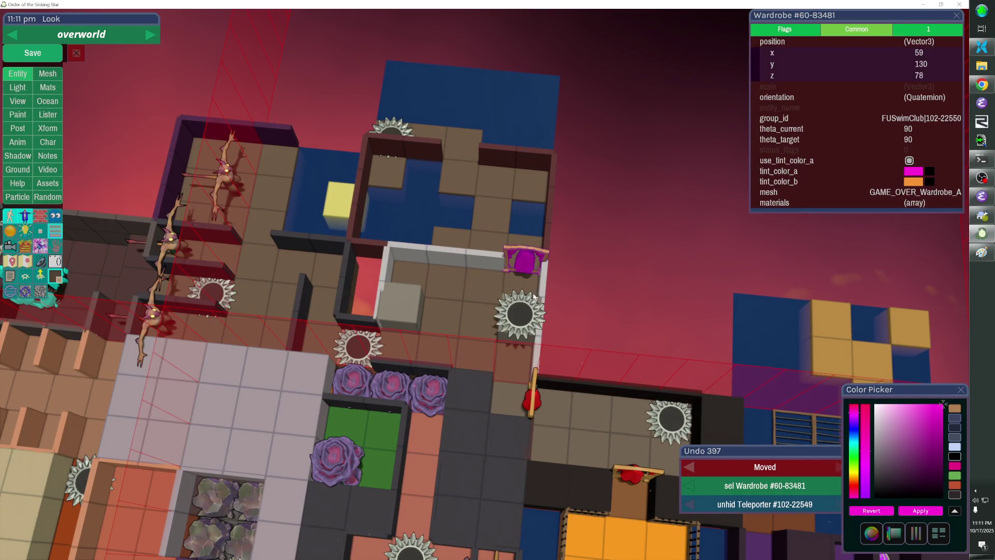
{"action": "left_click", "coordinate": [32, 53]}
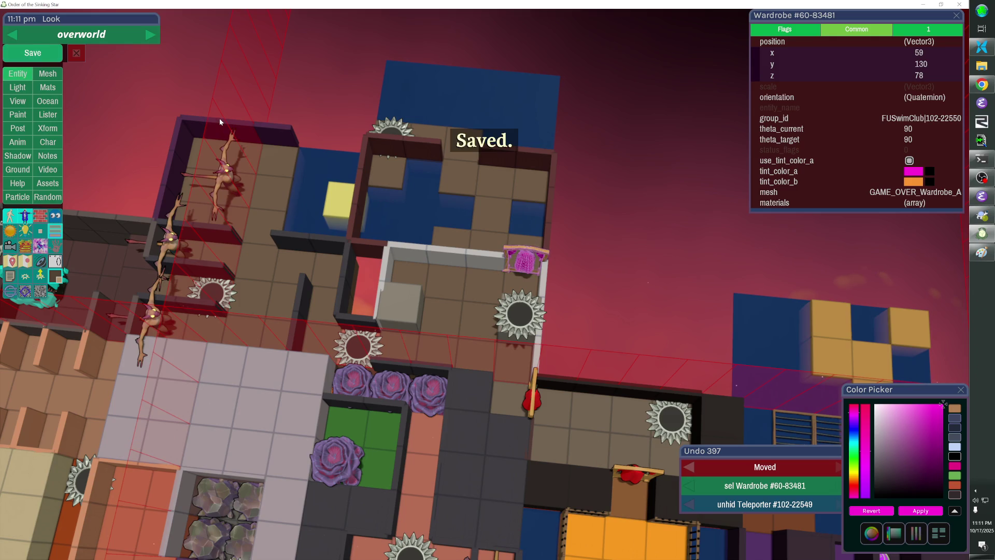
{"action": "key", "text": "Escape"}
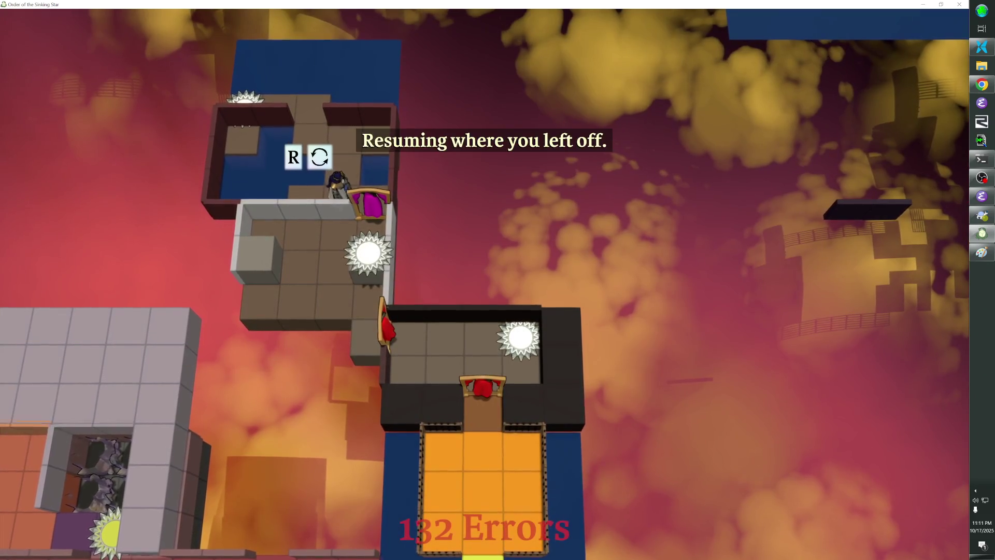
Put on the Bard Outfit at the wardrobe and walk toward the caged ice room.
{"action": "key", "text": "r"}
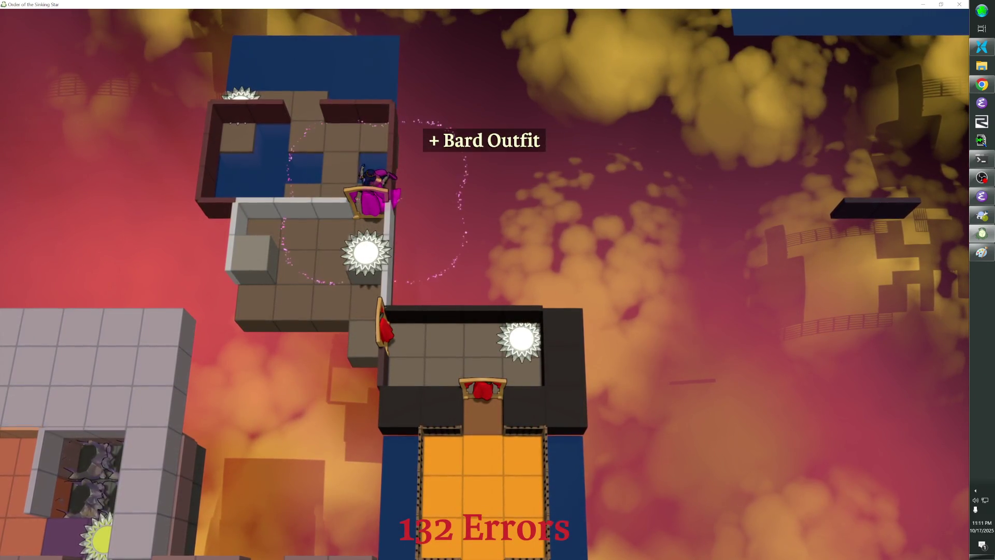
{"action": "key", "text": "Up"}
{"action": "key", "text": "Up"}
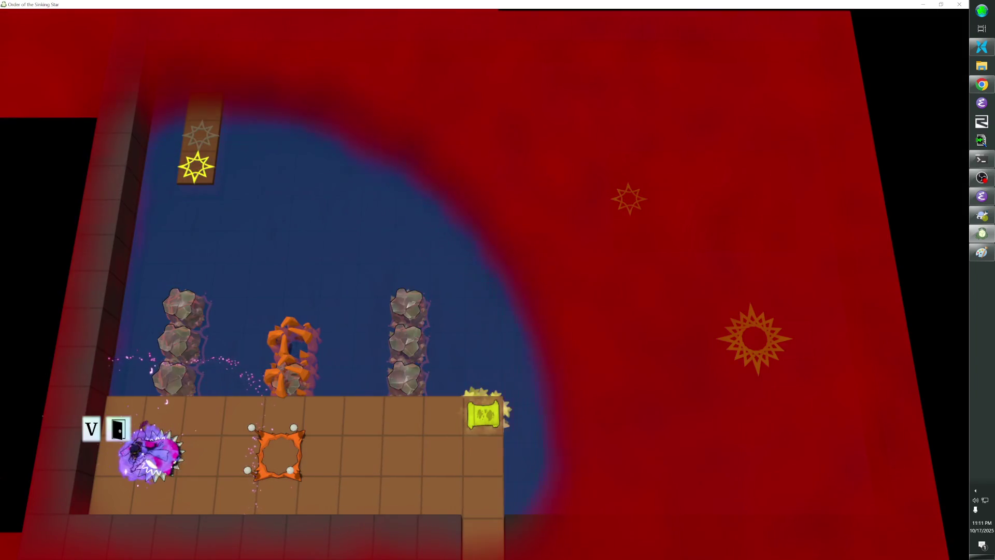
{"action": "key", "text": "Right"}
{"action": "key", "text": "Right"}
{"action": "key", "text": "Right"}
{"action": "key", "text": "Down"}
{"action": "key", "text": "Down"}
{"action": "key", "text": "Left"}
{"action": "key", "text": "Left"}
{"action": "key", "text": "Left"}
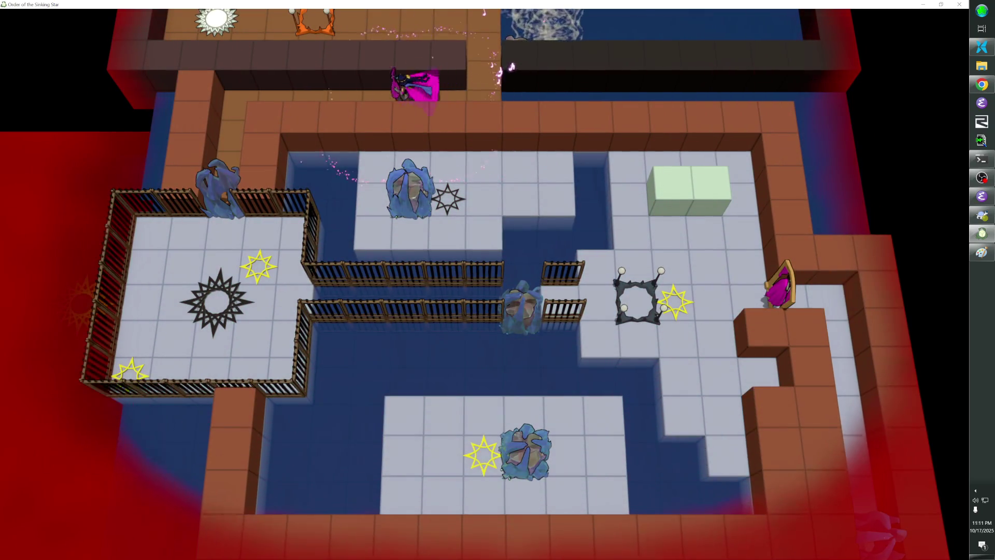
Cross the ice room to the right platform, then bring up the Paint map screenshot.
{"action": "key", "text": "Left"}
{"action": "key", "text": "Left"}
{"action": "key", "text": "Left"}
{"action": "key", "text": "Down"}
{"action": "key", "text": "Down"}
{"action": "key", "text": "Down"}
{"action": "key", "text": "Down"}
{"action": "key", "text": "Down"}
{"action": "key", "text": "Right"}
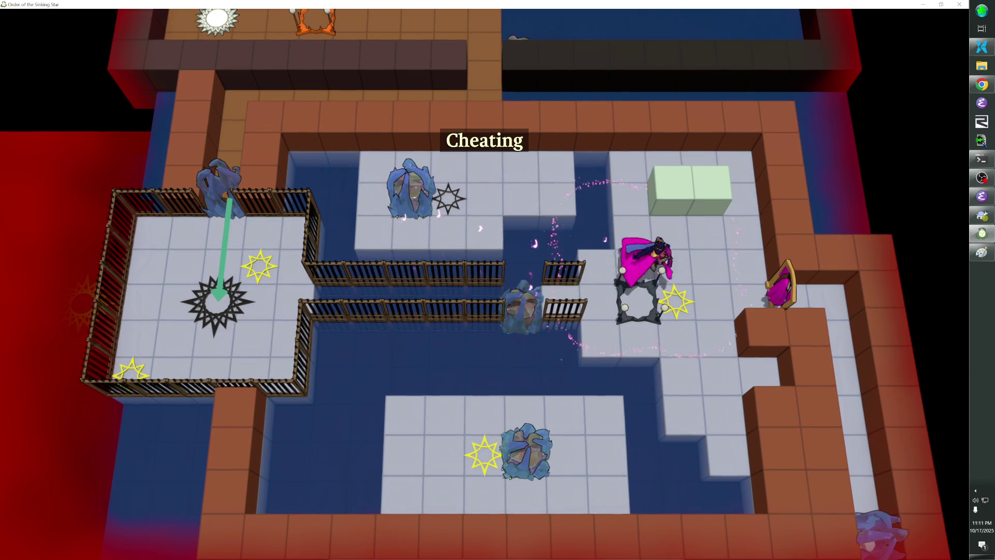
{"action": "key", "text": "Down"}
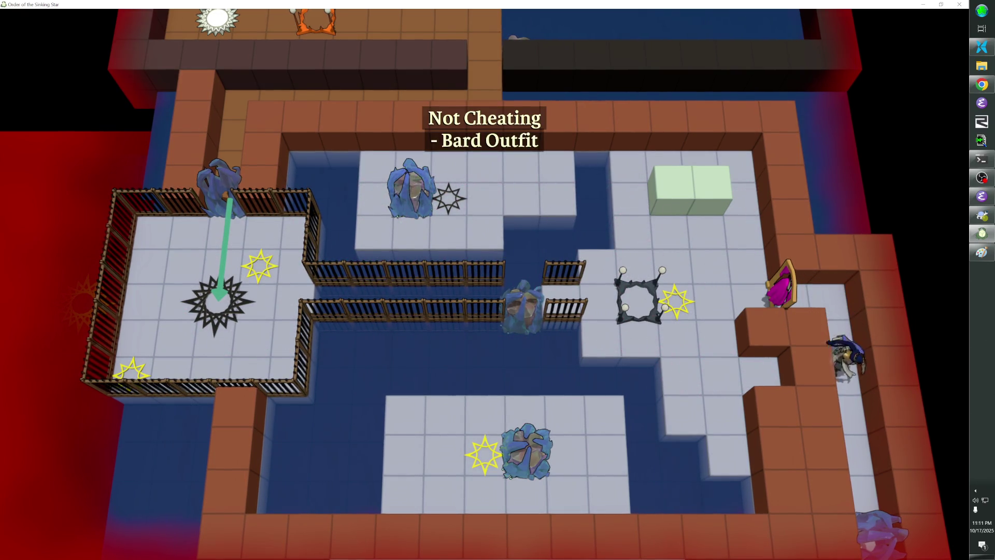
{"action": "key", "text": "alt+Tab"}
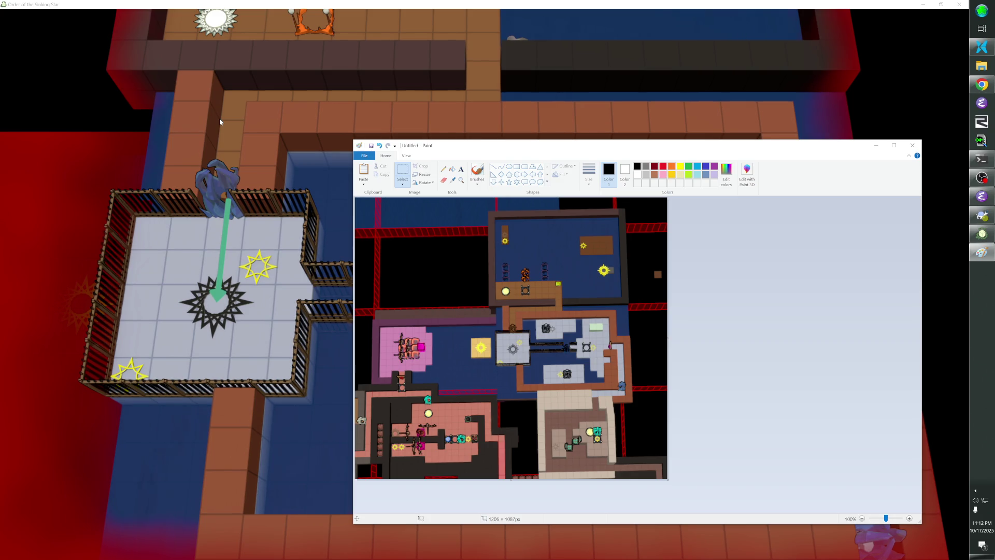
Close Paint, enter the editor's full-level overhead view, and toggle the room walls.
{"action": "left_click", "coordinate": [220, 120]}
{"action": "key", "text": "F1"}
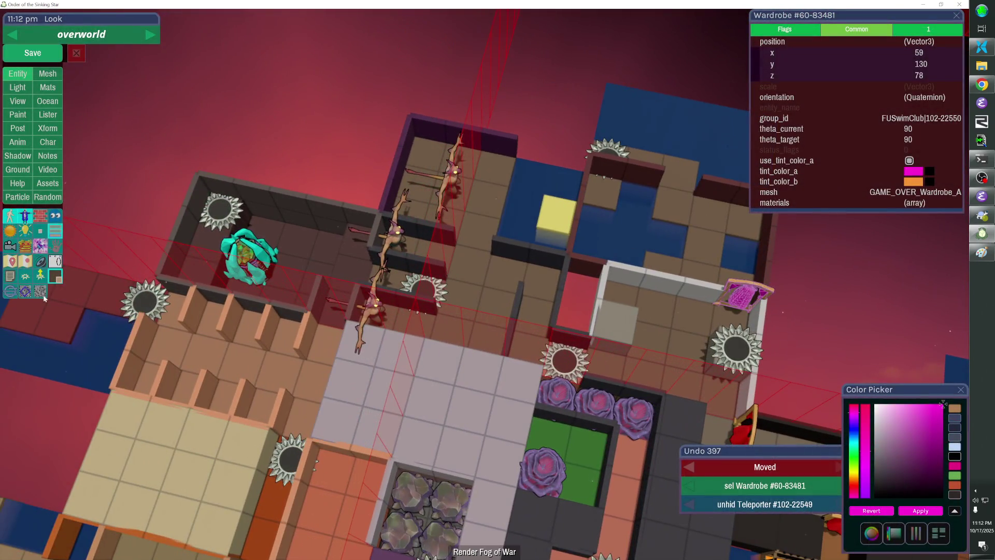
{"action": "left_click", "coordinate": [10, 292]}
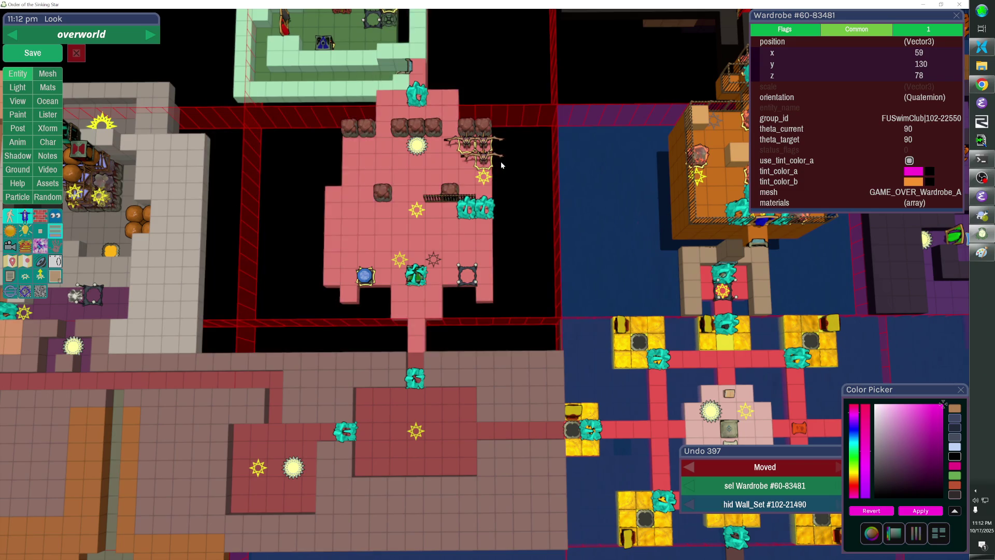
{"action": "key", "text": "shift+h"}
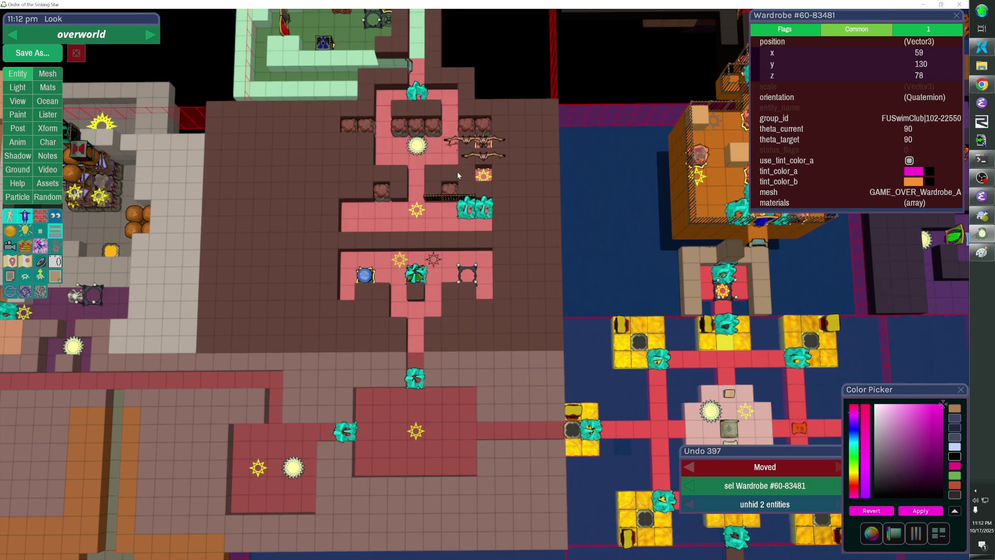
{"action": "key", "text": "h"}
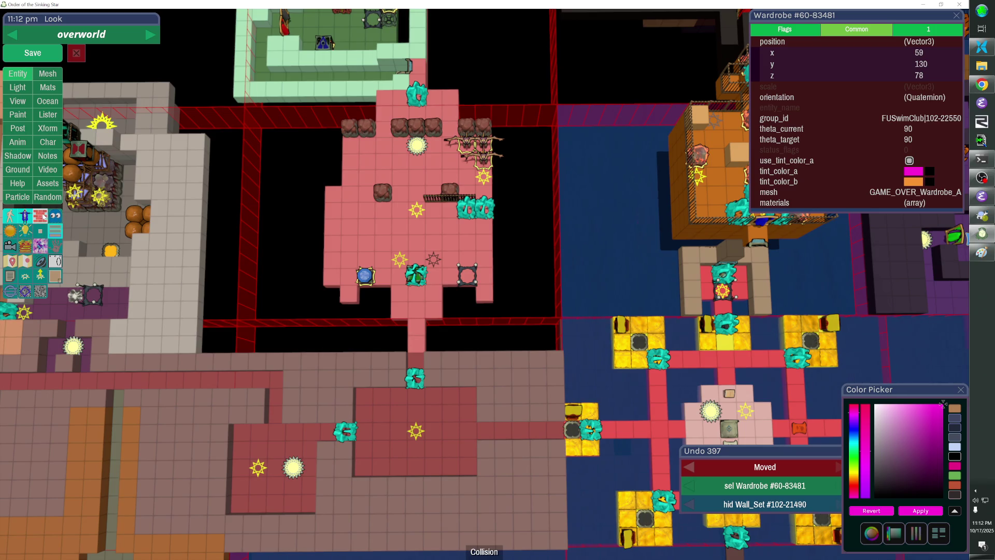
{"action": "key", "text": "shift+h"}
Show the point markers, save the overworld level, and resume playing.
{"action": "scroll", "coordinate": [362, 332], "scroll_direction": "down", "scroll_amount": 3}
{"action": "scroll", "coordinate": [361, 332], "scroll_direction": "up", "scroll_amount": 3}
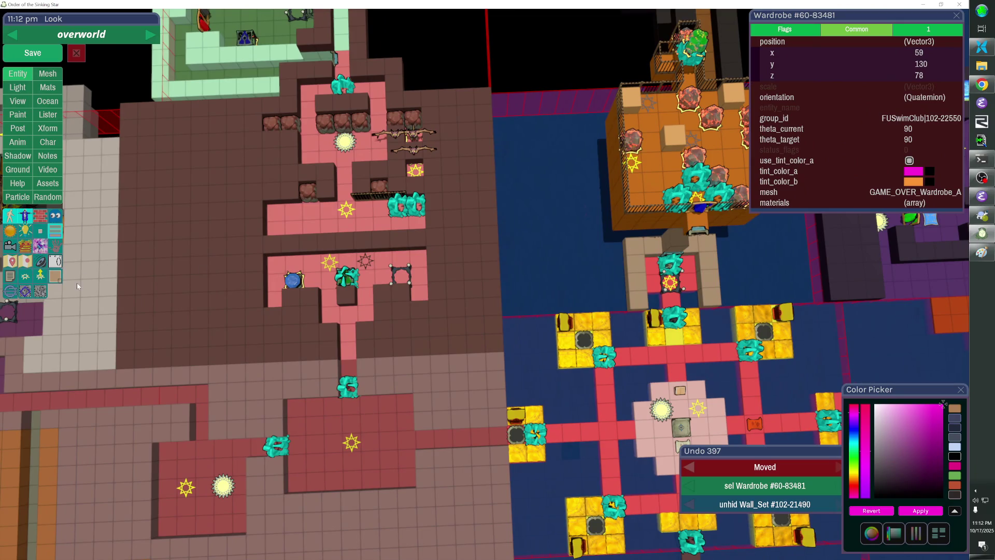
{"action": "left_click", "coordinate": [25, 261]}
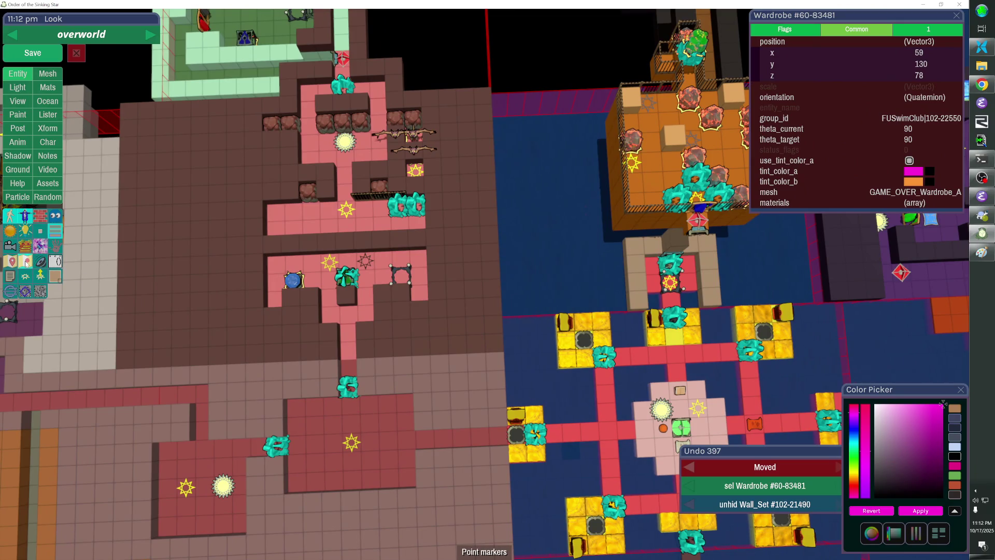
{"action": "left_click", "coordinate": [40, 55]}
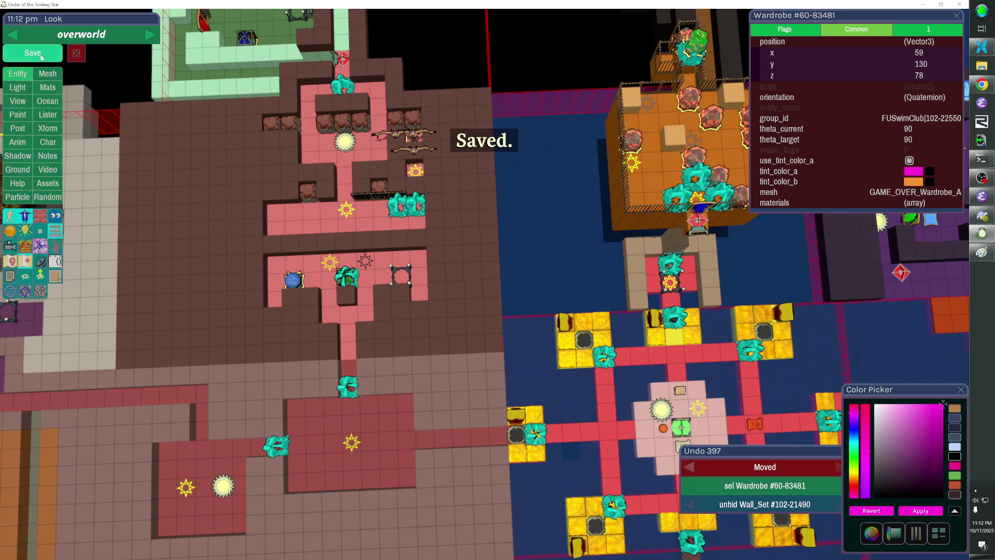
{"action": "key", "text": "Escape"}
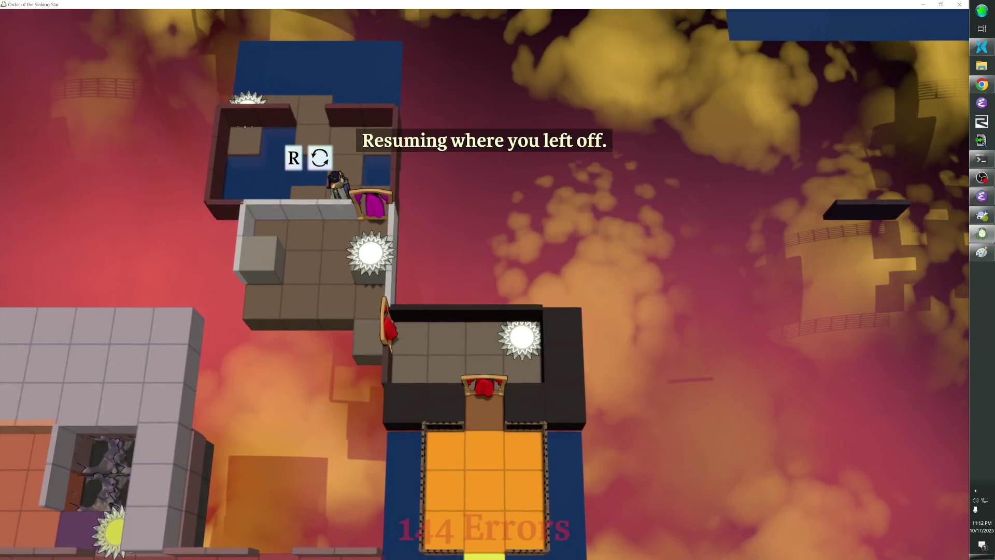
Walk down to collect the Warrior Outfit, push the boulder past the stone block, and enter the cross-shaped room.
{"action": "key", "text": "Left"}
{"action": "key", "text": "Down"}
{"action": "key", "text": "Down"}
{"action": "key", "text": "Right"}
{"action": "key", "text": "Right"}
{"action": "key", "text": "Right"}
{"action": "key", "text": "Down"}
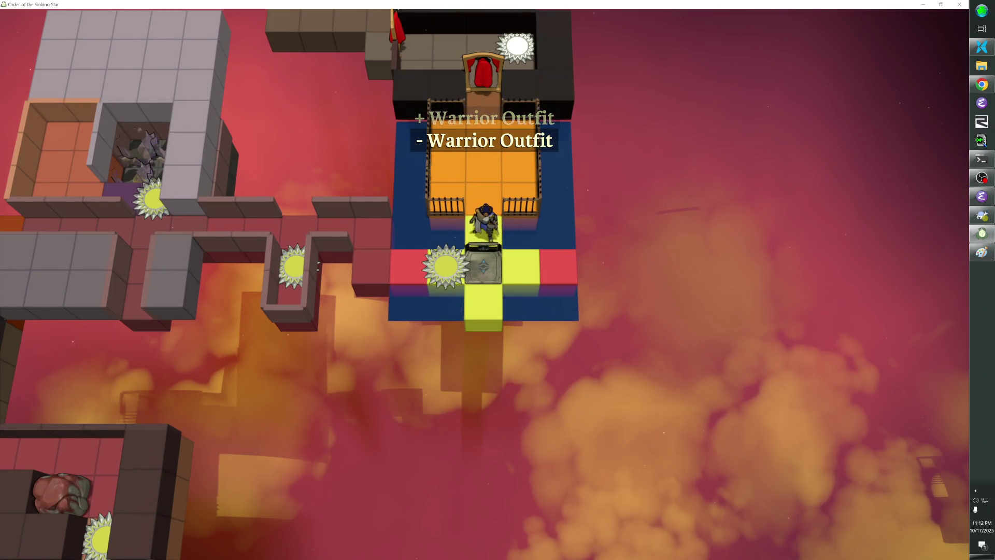
{"action": "key", "text": "Down"}
{"action": "key", "text": "Left"}
{"action": "key", "text": "Left"}
{"action": "key", "text": "Left"}
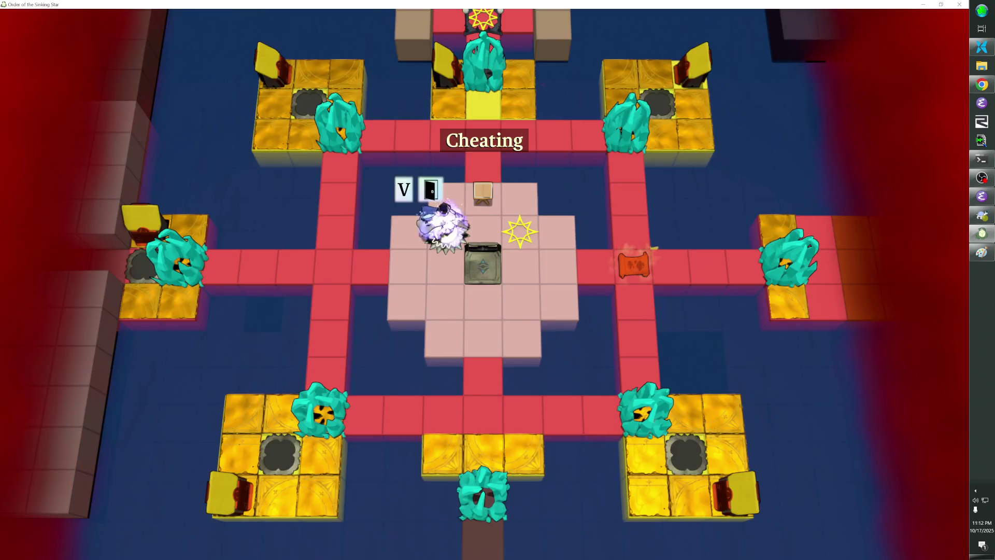
{"action": "key", "text": "Up"}
{"action": "key", "text": "Up"}
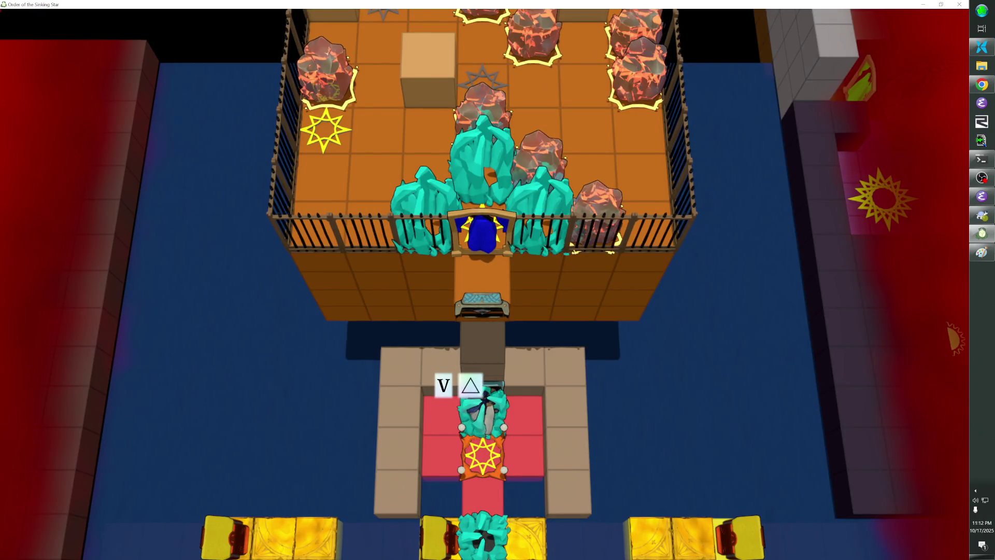
Cheat the character upward past the crystals beside the fenced area.
{"action": "key", "text": "Up"}
{"action": "key", "text": "Up"}
{"action": "key", "text": "Up"}
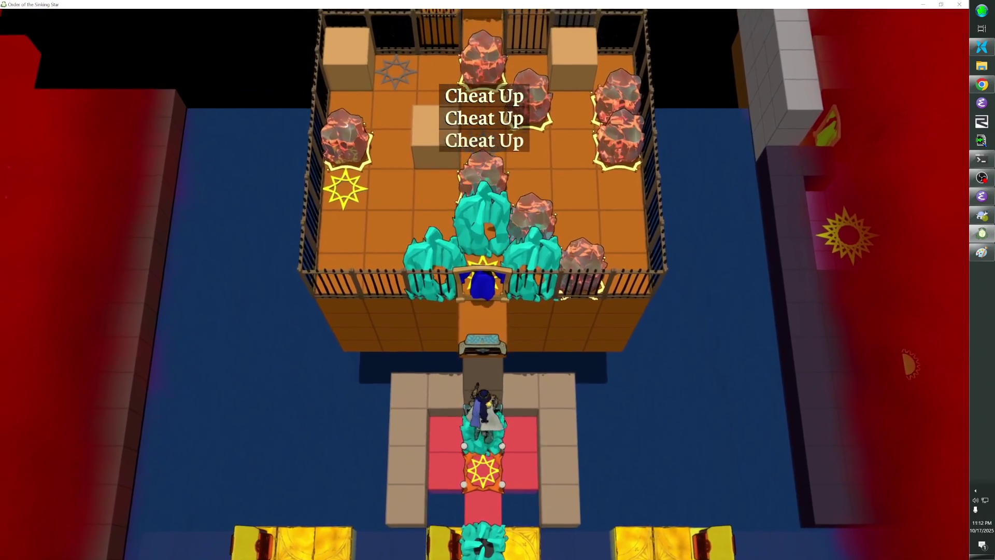
{"action": "key", "text": "Right"}
{"action": "key", "text": "Up"}
Walk across the grey room and the brown room, then down the pink corridor into the star room.
{"action": "key", "text": "Up"}
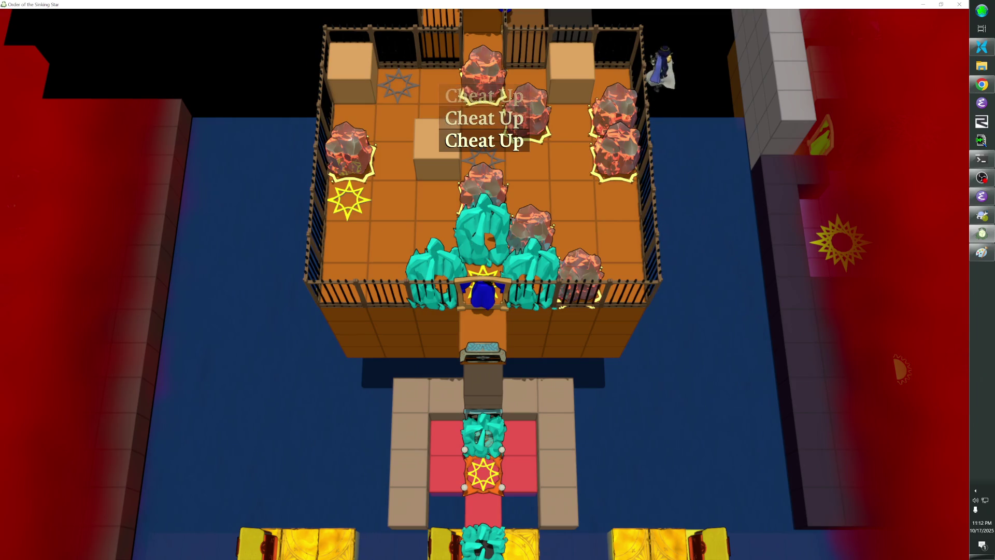
{"action": "key", "text": "Up"}
{"action": "key", "text": "Left"}
{"action": "key", "text": "Left"}
{"action": "key", "text": "Left"}
{"action": "key", "text": "Left"}
{"action": "key", "text": "Left"}
{"action": "key", "text": "Left"}
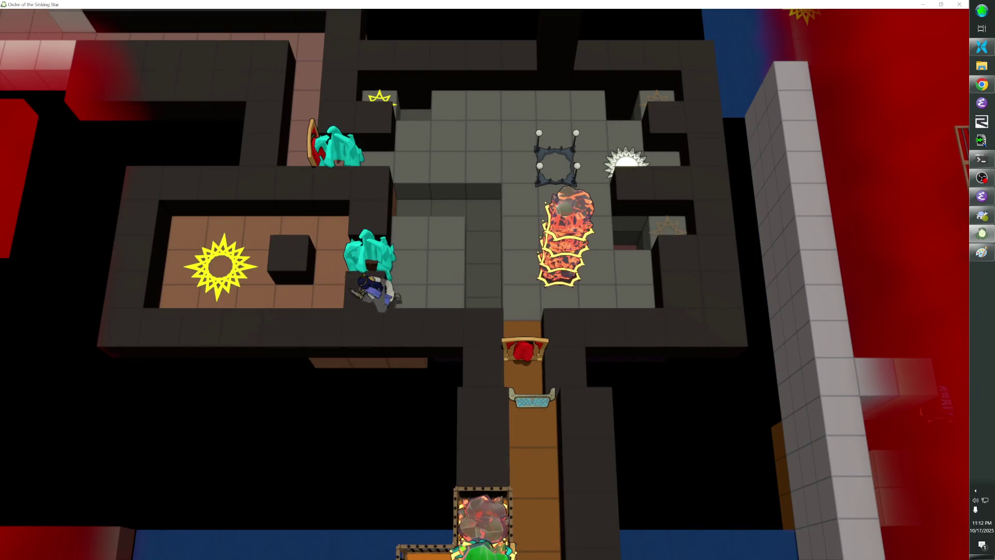
{"action": "key", "text": "Up"}
{"action": "key", "text": "Up"}
{"action": "key", "text": "Up"}
{"action": "key", "text": "Up"}
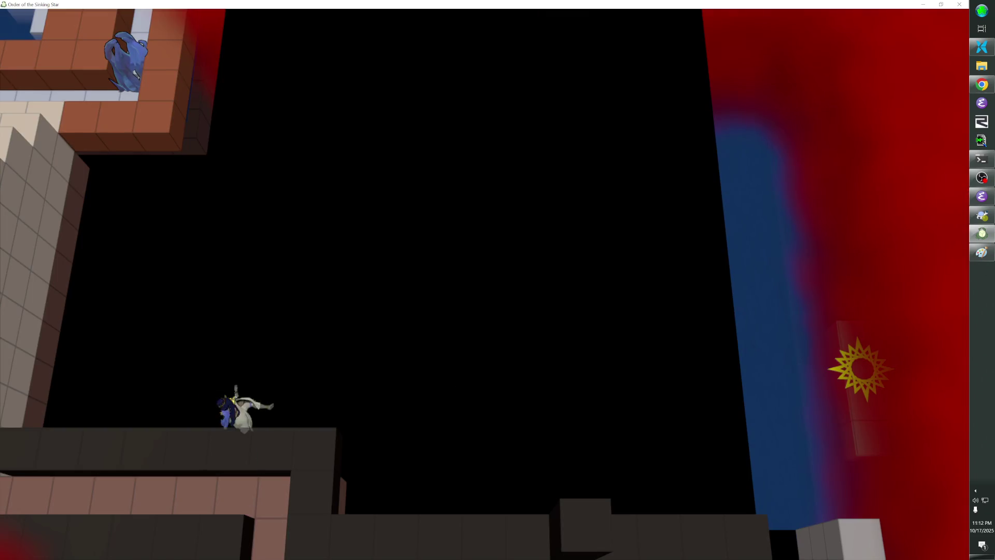
{"action": "key", "text": "Left"}
{"action": "key", "text": "Left"}
{"action": "key", "text": "Left"}
{"action": "key", "text": "Down"}
{"action": "key", "text": "Down"}
{"action": "key", "text": "Down"}
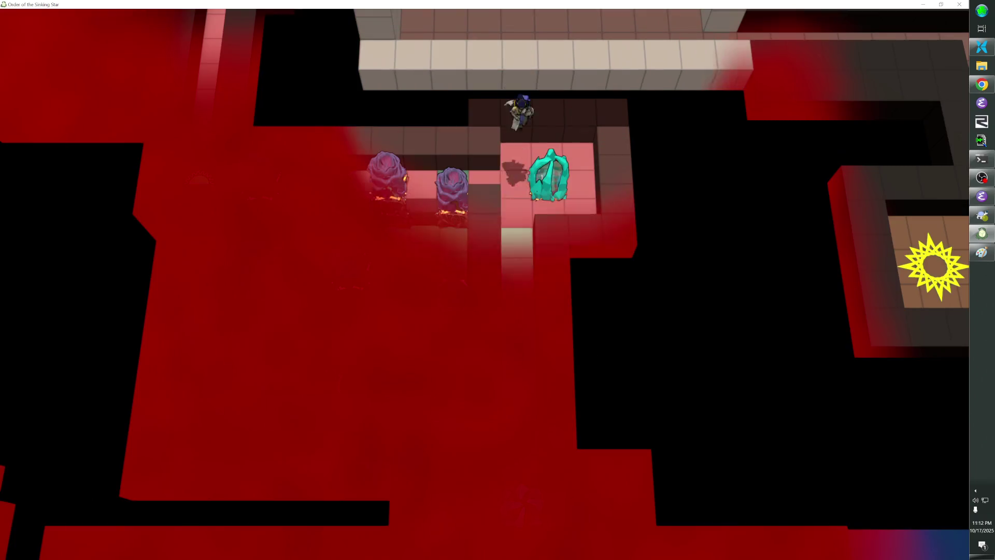
{"action": "key", "text": "Down"}
{"action": "key", "text": "Down"}
{"action": "key", "text": "Down"}
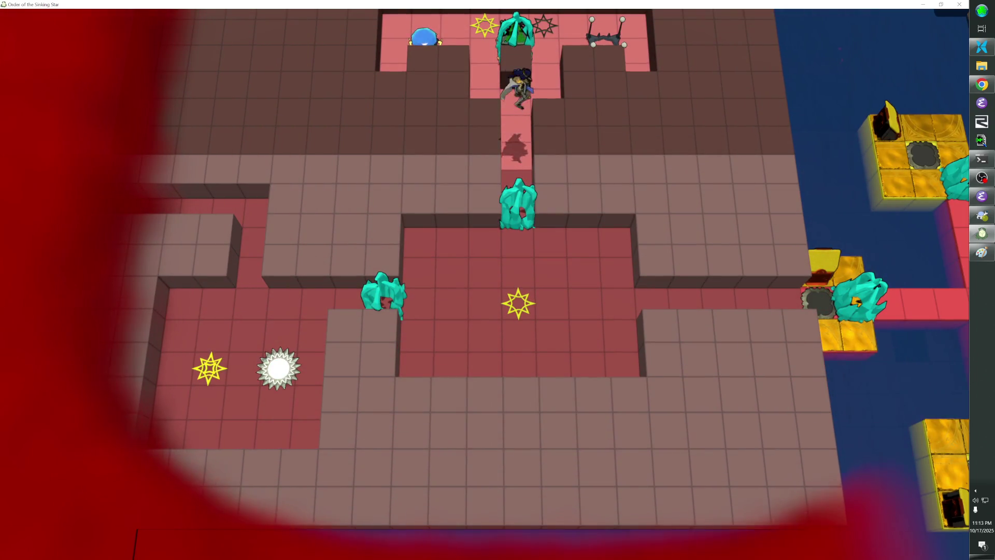
{"action": "key", "text": "Up"}
{"action": "key", "text": "Up"}
{"action": "key", "text": "Up"}
Try riding the green beam and pushing the green emitter right, undoing both attempts.
{"action": "key", "text": "Left"}
{"action": "key", "text": "Left"}
{"action": "key", "text": "Right"}
{"action": "key", "text": "Right"}
{"action": "key", "text": "Right"}
{"action": "key", "text": "Left"}
{"action": "key", "text": "Left"}
{"action": "key", "text": "Left"}
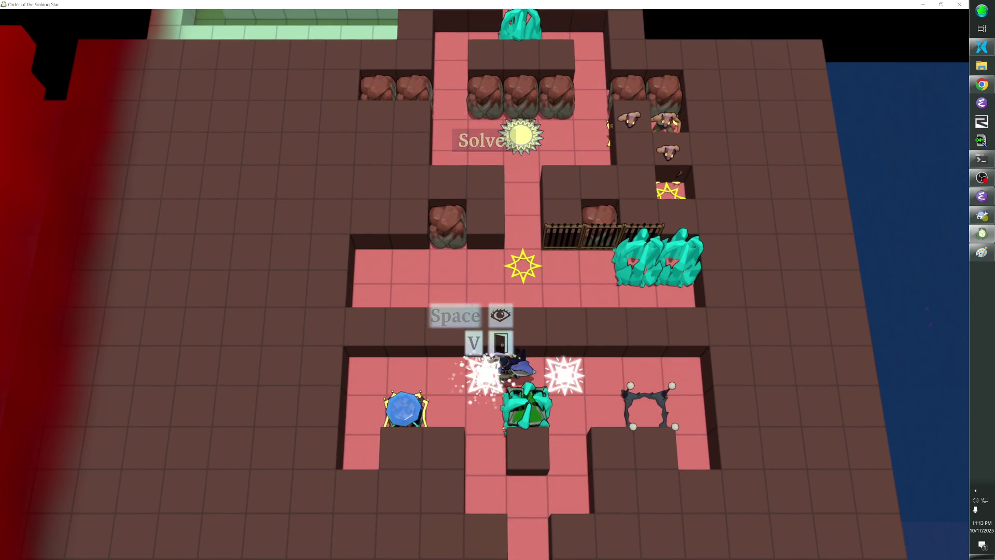
{"action": "key", "text": "Right"}
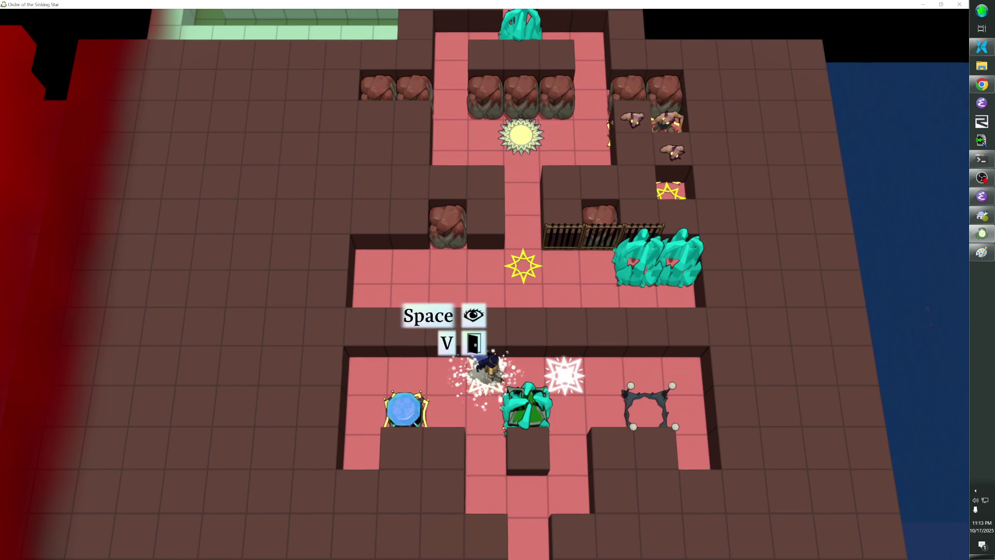
{"action": "key", "text": "Right"}
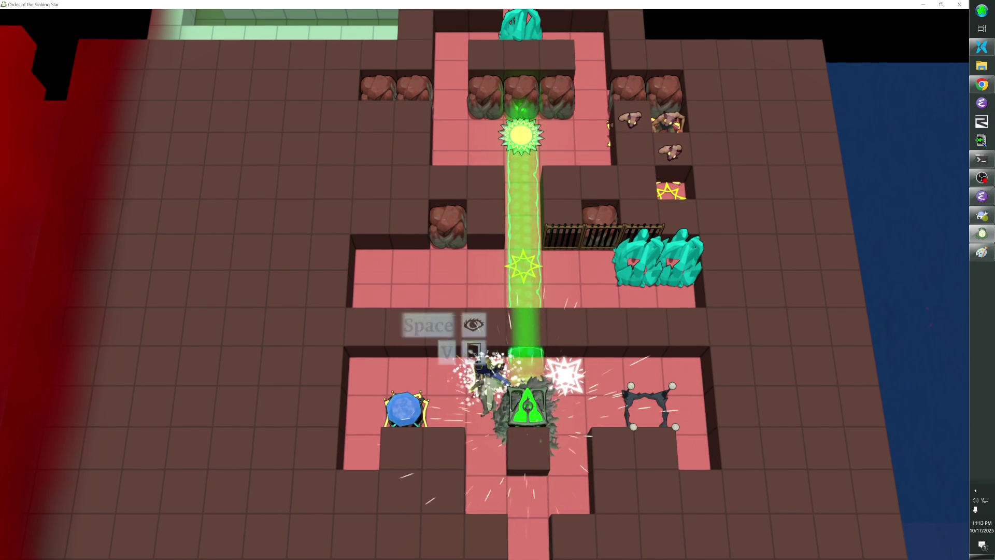
{"action": "key", "text": "z"}
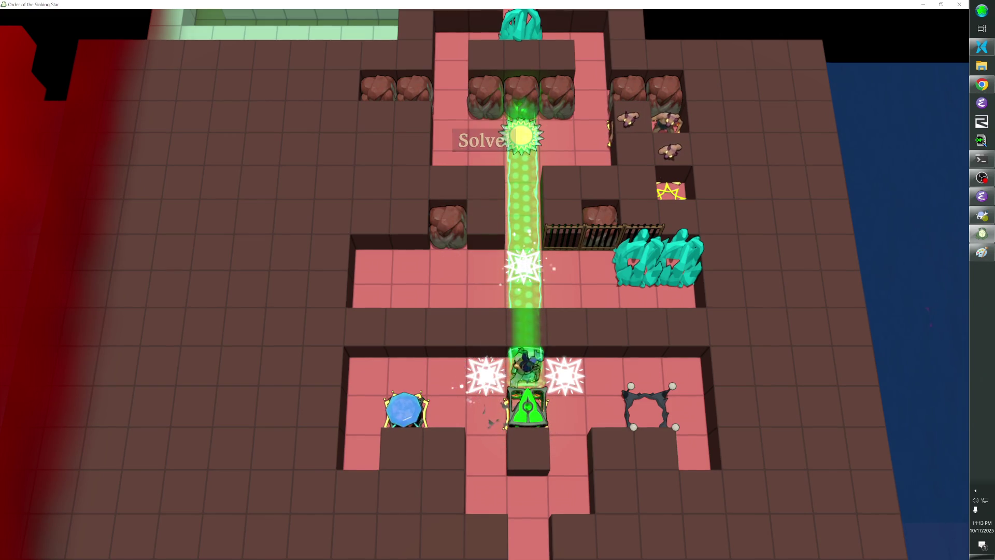
{"action": "key", "text": "Down"}
{"action": "key", "text": "Right"}
{"action": "key", "text": "Right"}
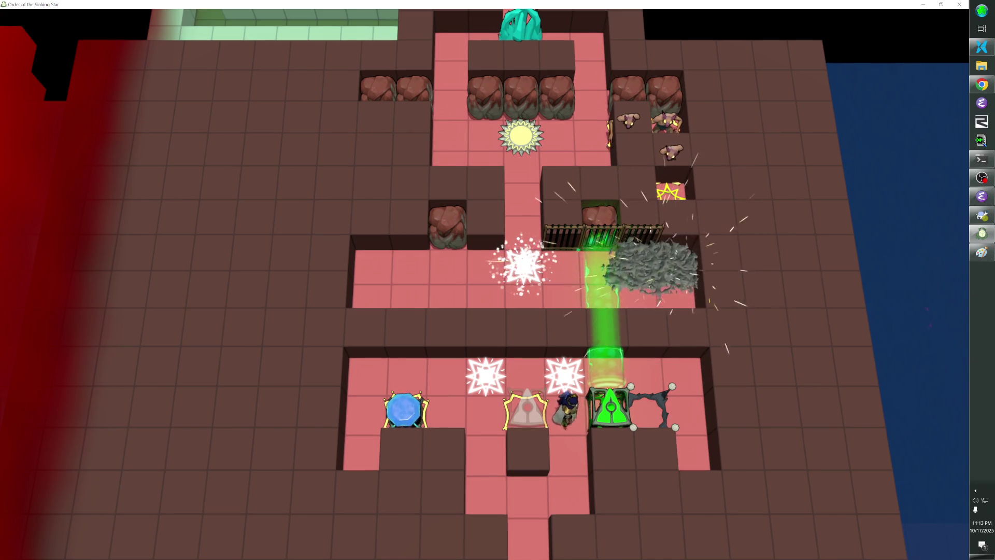
{"action": "key", "text": "Right"}
{"action": "key", "text": "Right"}
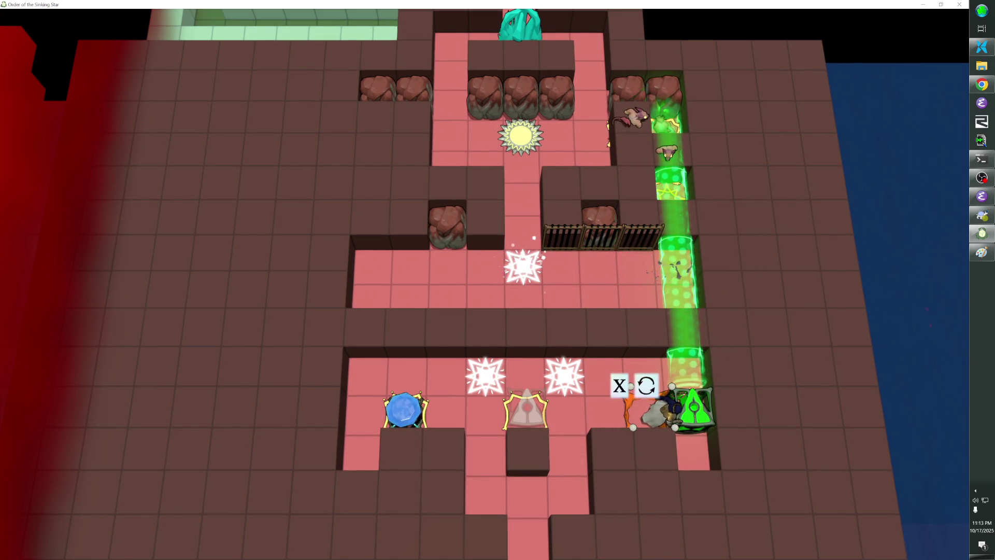
{"action": "key", "text": "z"}
{"action": "key", "text": "z"}
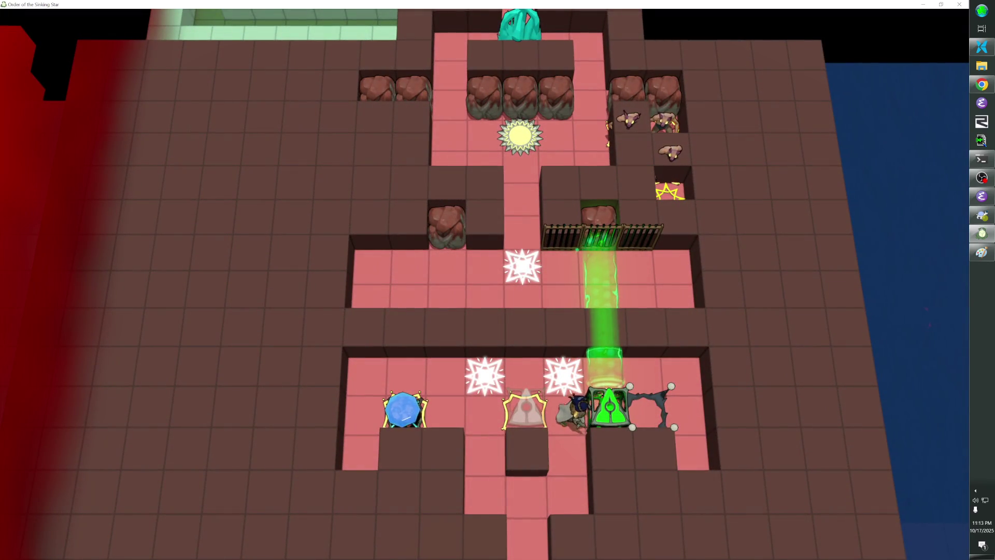
Push the green emitter two tiles right and the blue crystal onto the shield tile.
{"action": "key", "text": "Up"}
{"action": "key", "text": "Left"}
{"action": "key", "text": "Left"}
{"action": "key", "text": "Left"}
{"action": "key", "text": "Down"}
{"action": "key", "text": "Right"}
{"action": "key", "text": "Up"}
{"action": "key", "text": "Right"}
{"action": "key", "text": "Right"}
{"action": "key", "text": "Right"}
{"action": "key", "text": "Down"}
{"action": "key", "text": "Right"}
{"action": "key", "text": "Right"}
{"action": "key", "text": "Right"}
{"action": "key", "text": "Left"}
{"action": "key", "text": "Left"}
{"action": "key", "text": "Left"}
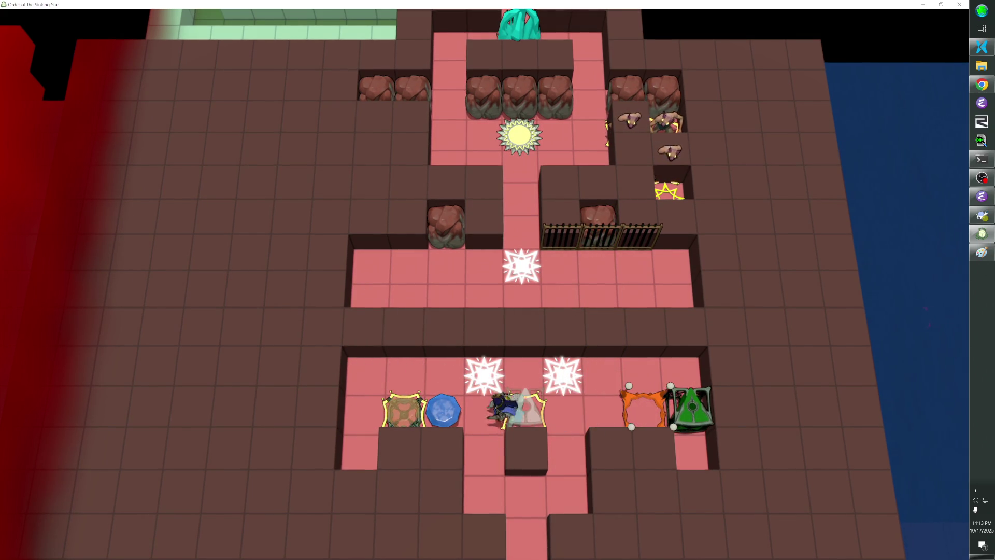
Ride the green beam column up and back down, then return to the level editor.
{"action": "key", "text": "Right"}
{"action": "key", "text": "Right"}
{"action": "key", "text": "Right"}
{"action": "key", "text": "Right"}
{"action": "key", "text": "Up"}
{"action": "key", "text": "Right"}
{"action": "key", "text": "Up"}
{"action": "key", "text": "Up"}
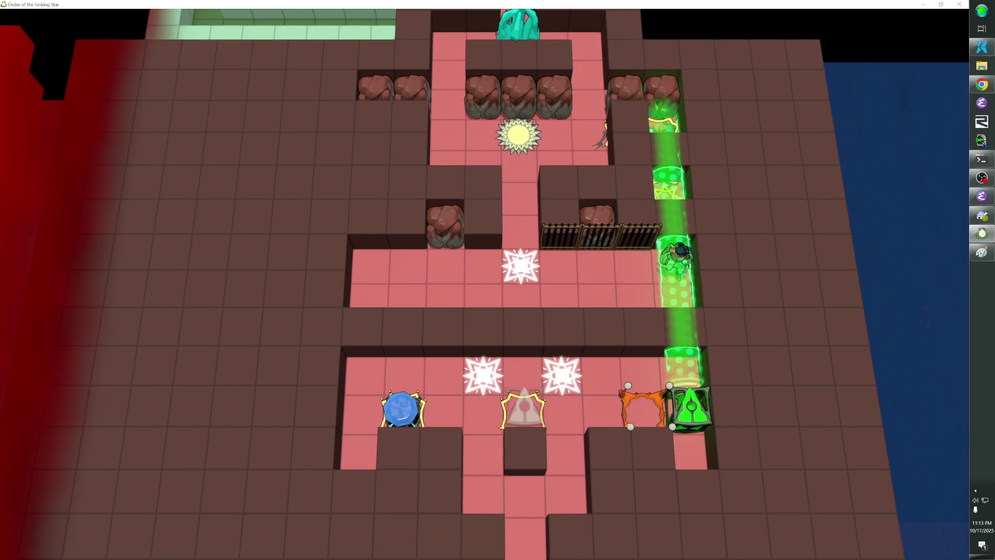
{"action": "key", "text": "Up"}
{"action": "key", "text": "Up"}
{"action": "key", "text": "Up"}
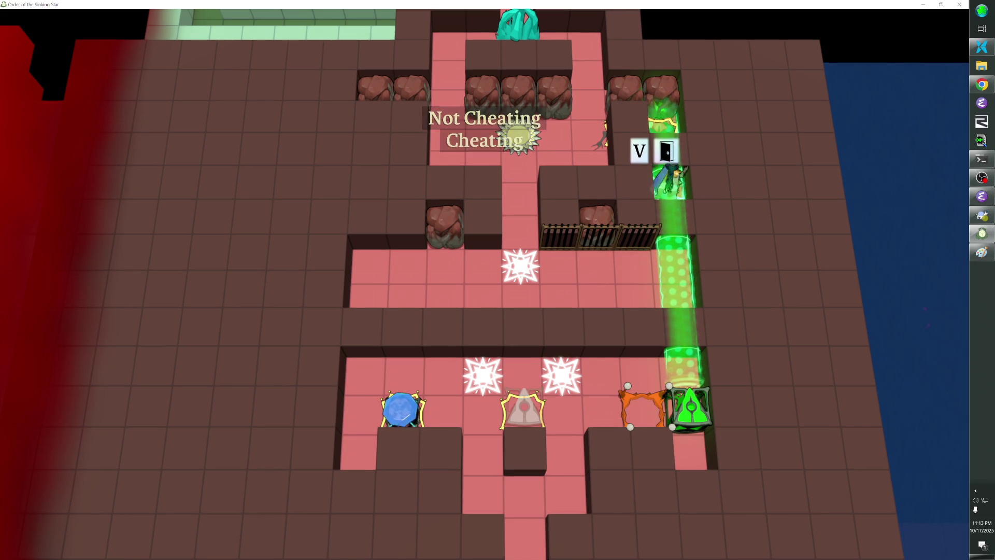
{"action": "key", "text": "Down"}
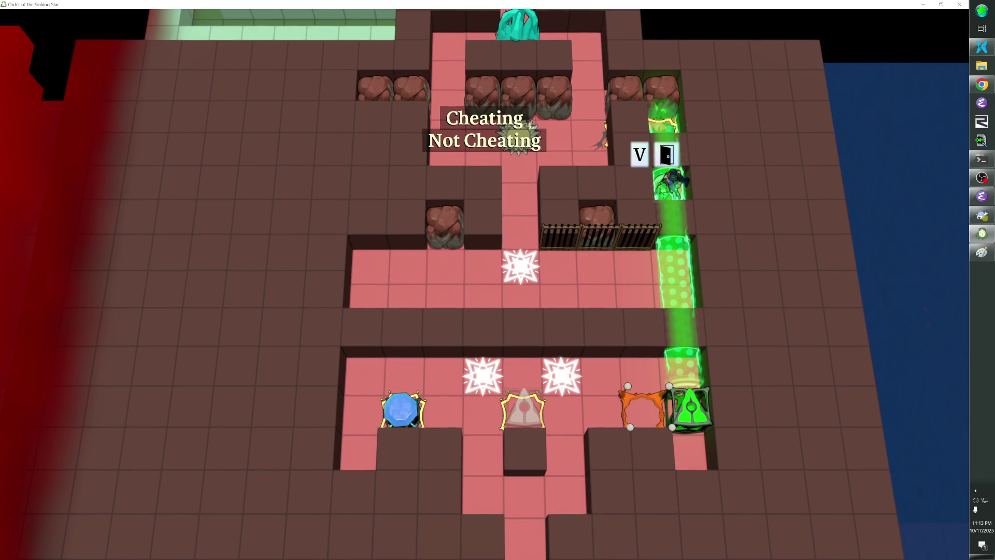
{"action": "key", "text": "grave"}
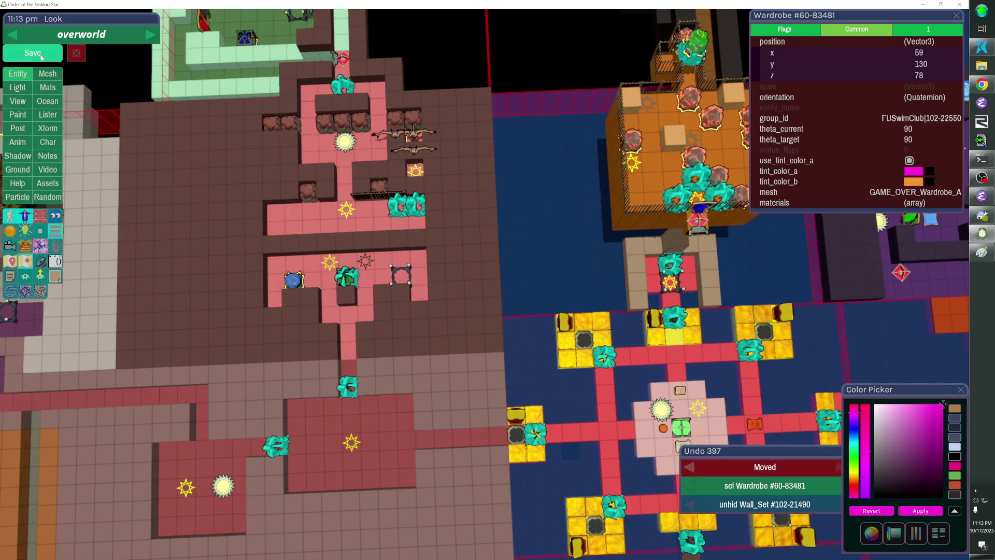
Inspect the goblin and spawner, toggle wall-set visibility, leave Wall_Set #102-21490 hidden, and show area markers.
{"action": "key", "text": "h"}
{"action": "left_click", "coordinate": [413, 156]}
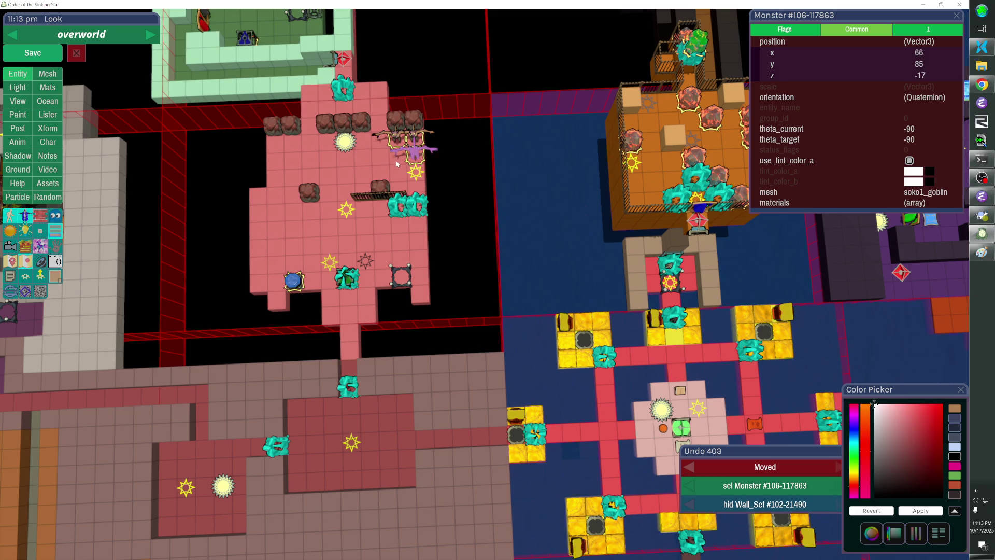
{"action": "key", "text": "h"}
{"action": "left_click", "coordinate": [408, 165]}
{"action": "key", "text": "alt+h"}
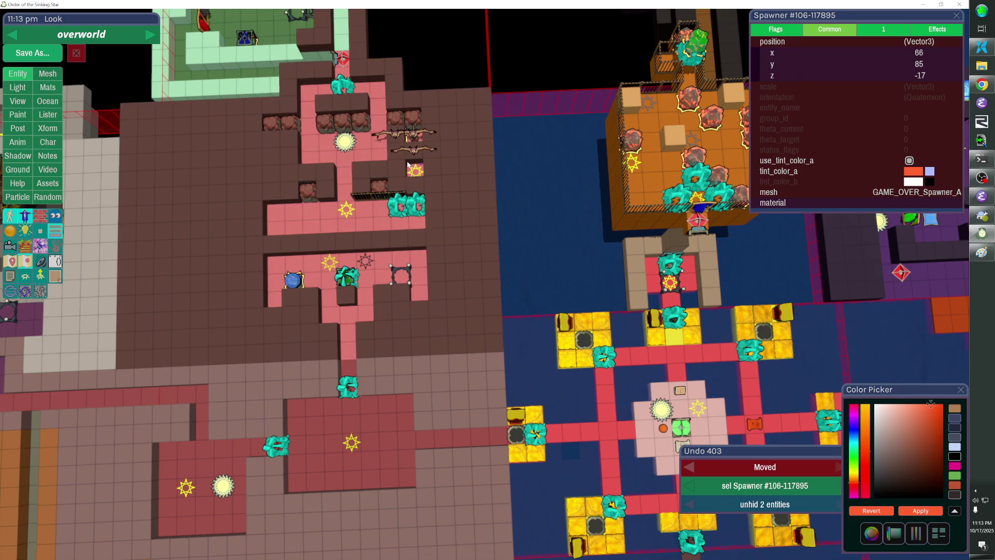
{"action": "key", "text": "ctrl+z"}
{"action": "key", "text": "ctrl+y"}
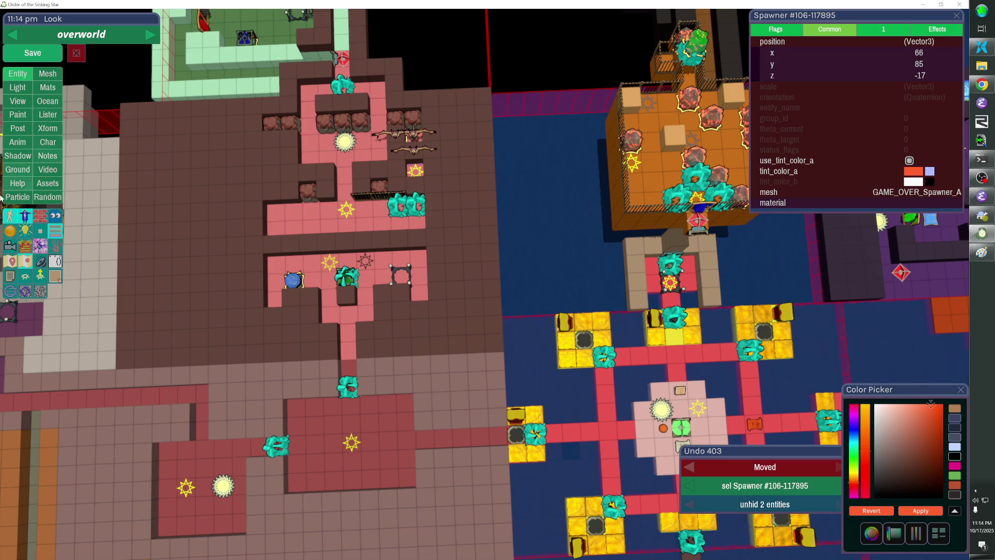
{"action": "key", "text": "h"}
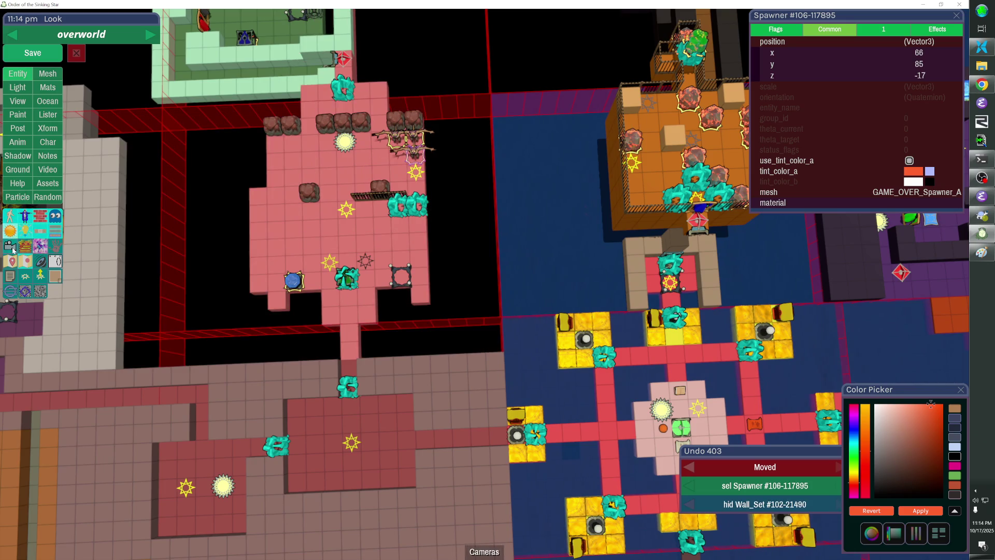
{"action": "left_click", "coordinate": [28, 278]}
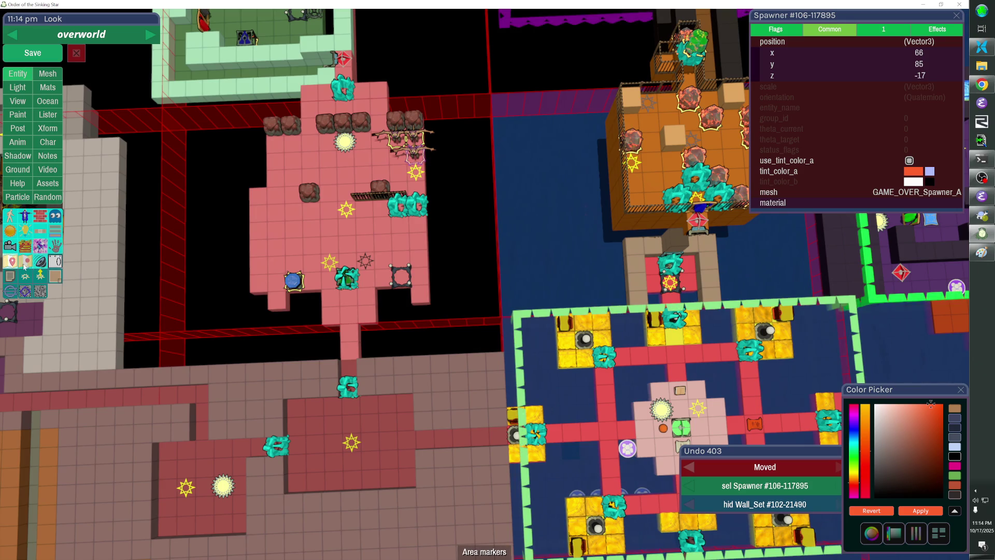
Show entity name labels, check the fast travel map, and turn off fog of war.
{"action": "left_click", "coordinate": [29, 278]}
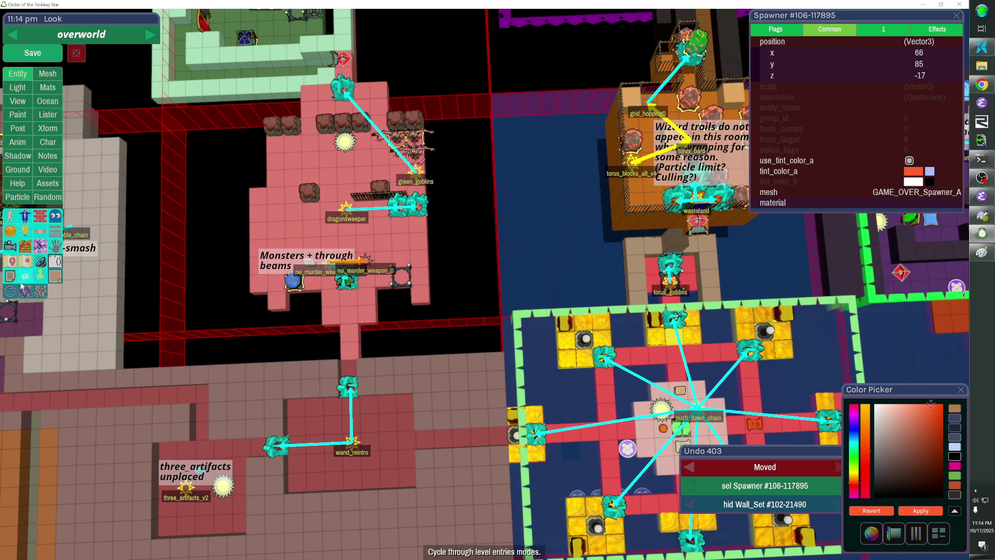
{"action": "left_click", "coordinate": [54, 276]}
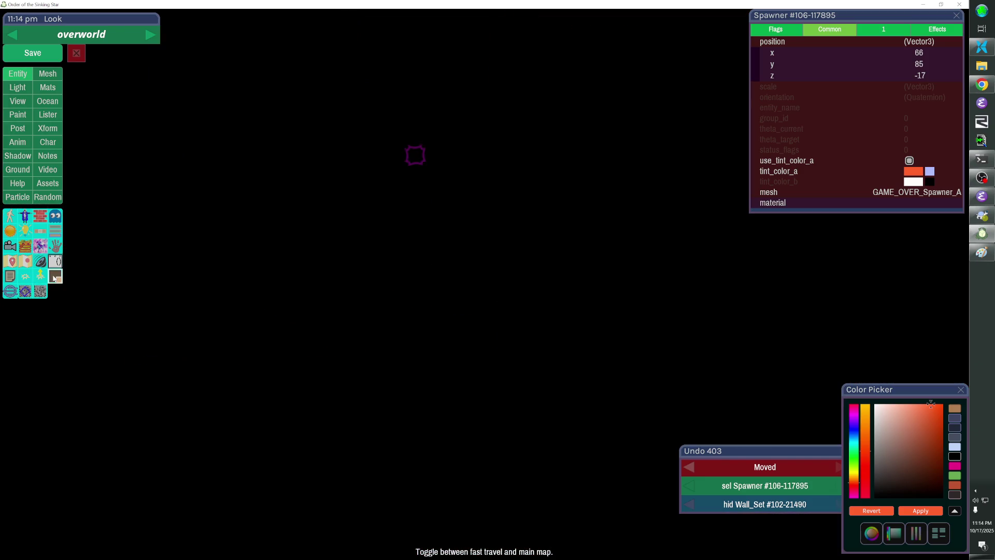
{"action": "left_click", "coordinate": [54, 277]}
{"action": "left_click", "coordinate": [42, 289]}
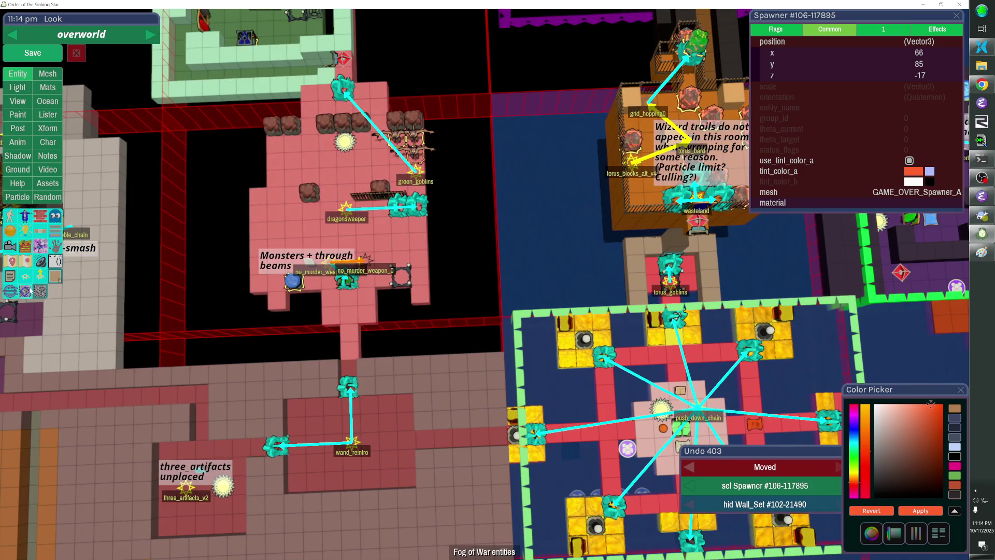
Label entities by group name, cycle the level entry link modes, and hide the coloured link lines.
{"action": "left_click", "coordinate": [25, 276]}
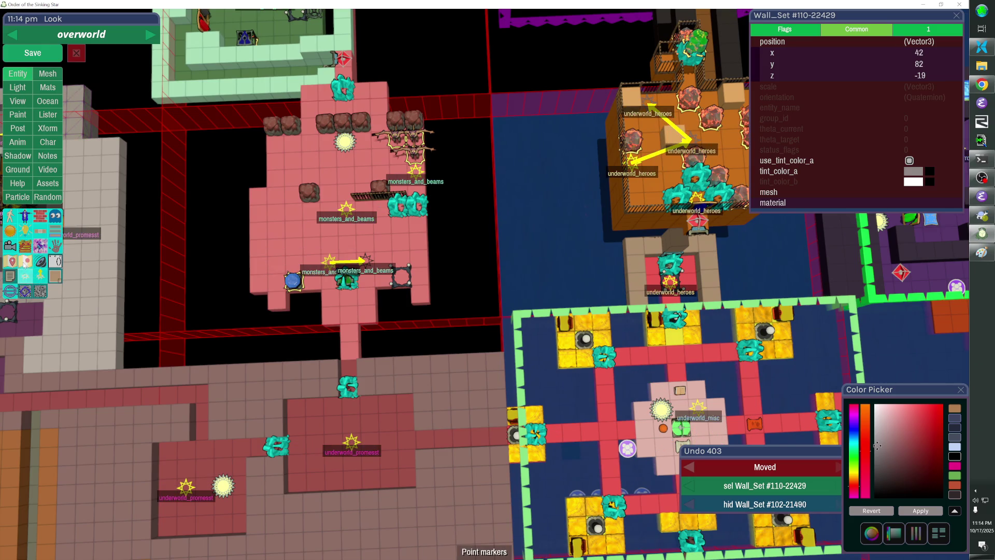
{"action": "left_click", "coordinate": [26, 277]}
{"action": "left_click", "coordinate": [26, 277]}
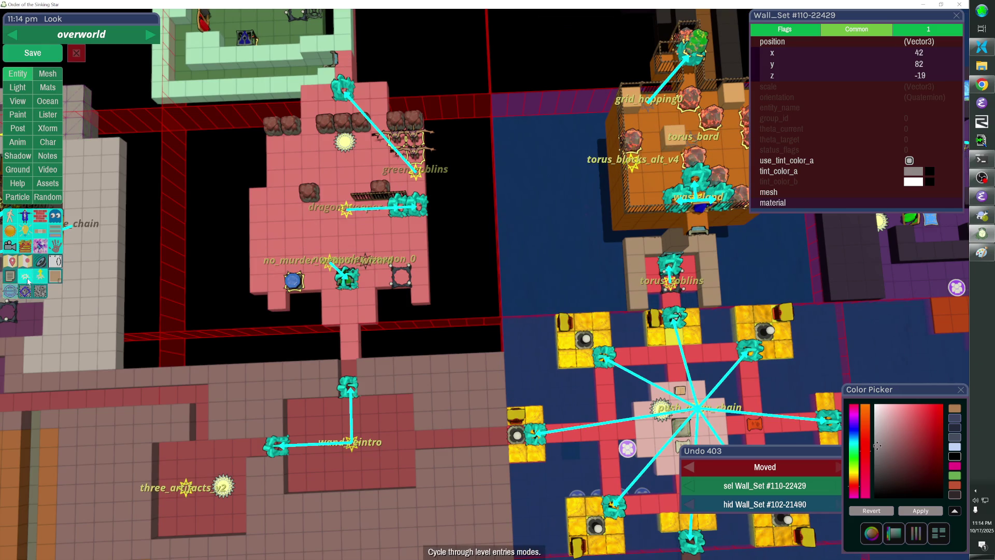
{"action": "left_click", "coordinate": [29, 280]}
{"action": "left_click", "coordinate": [29, 280]}
{"action": "left_click", "coordinate": [29, 280]}
{"action": "left_click", "coordinate": [48, 278]}
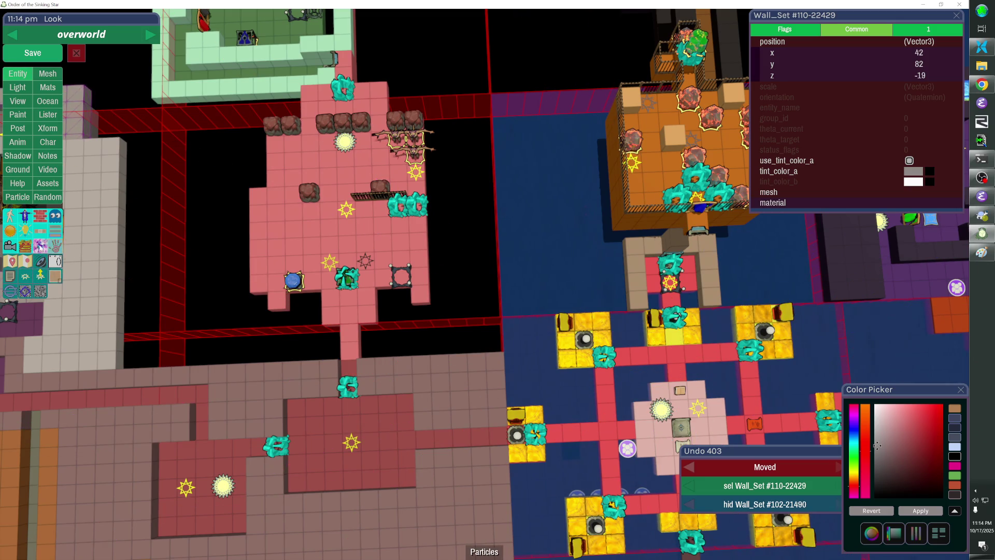
Cycle the wrapping display, show collision shapes, and deselect the wall set.
{"action": "left_click", "coordinate": [42, 233]}
{"action": "left_click", "coordinate": [42, 233]}
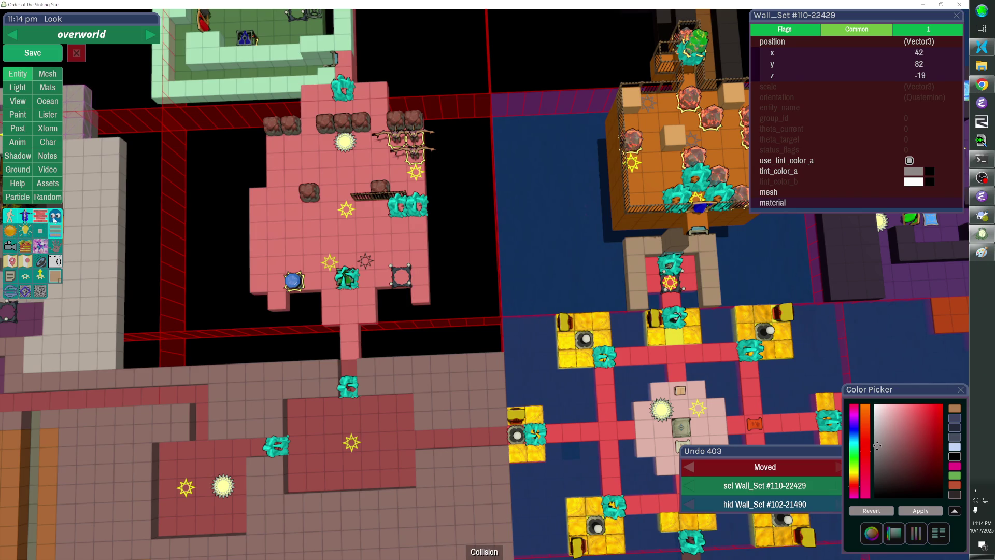
{"action": "left_click", "coordinate": [41, 219]}
{"action": "left_click", "coordinate": [132, 272]}
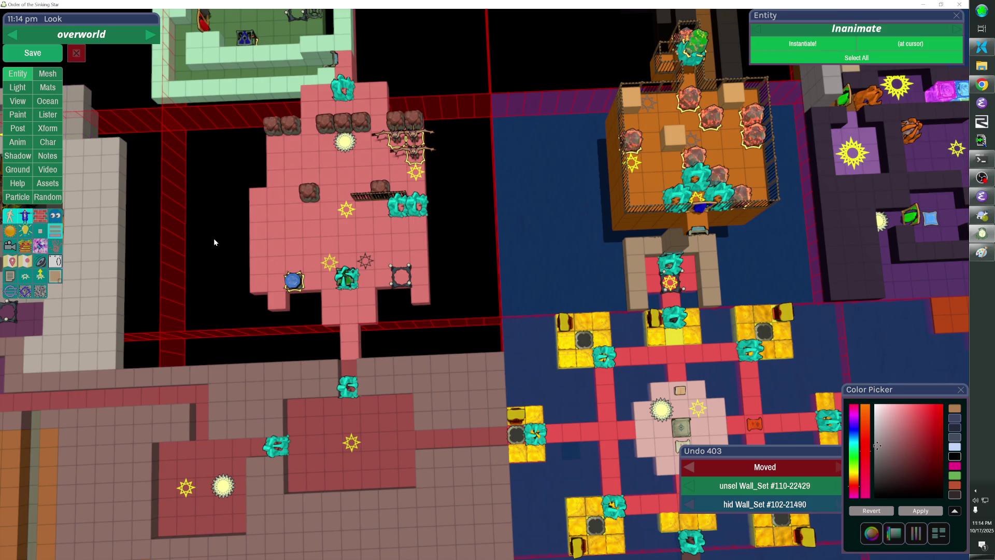
Unhide Wall_Set #102-21490, toggle wall overlay rendering off, and switch to the perspective camera.
{"action": "key", "text": "h"}
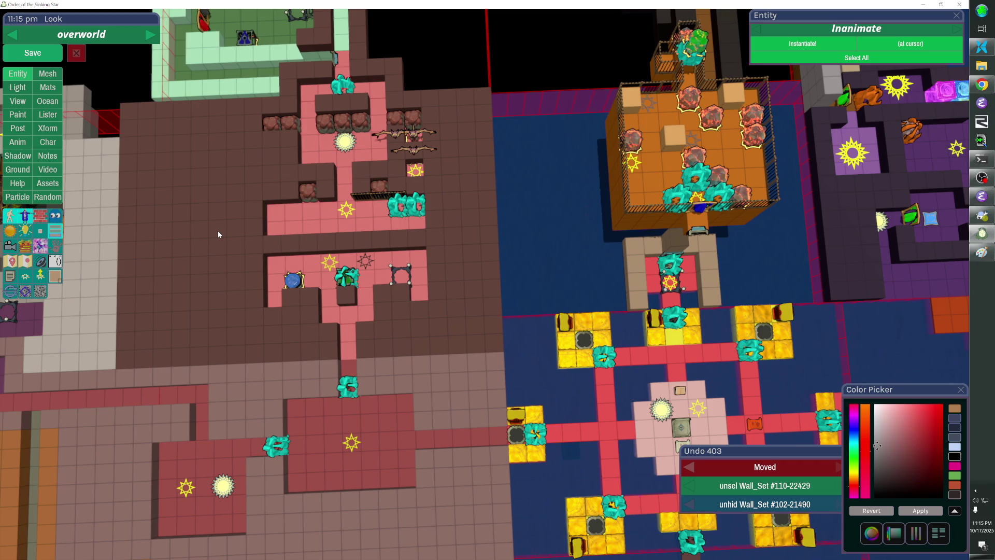
{"action": "key", "text": "w"}
{"action": "key", "text": "w"}
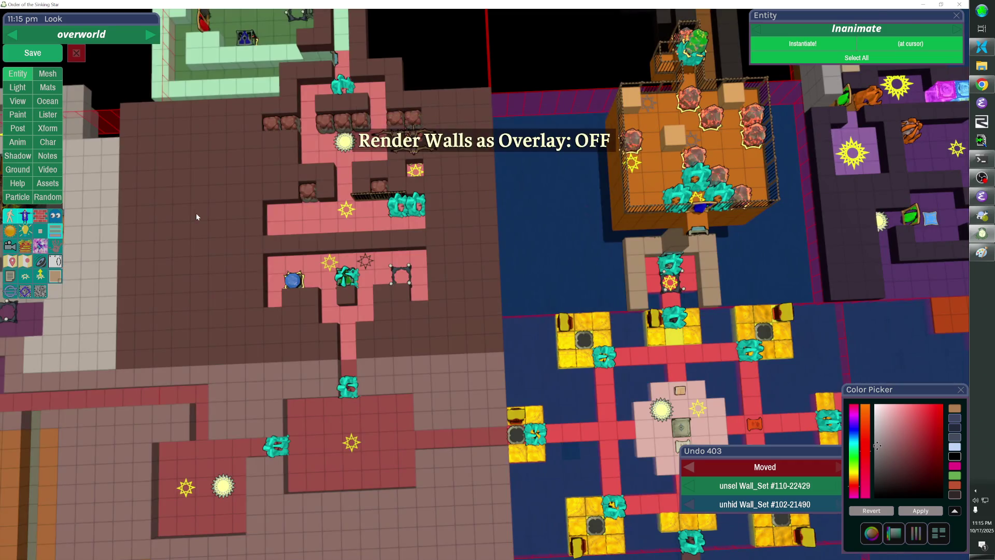
{"action": "key", "text": "Tab"}
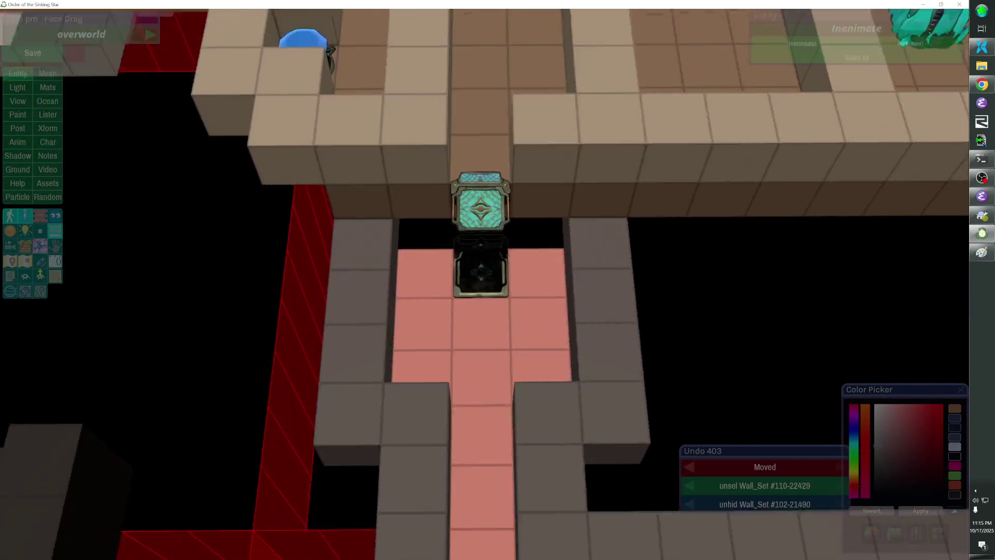
Add wall cubes at the teal block in the corridor and save the overworld level.
{"action": "left_click", "coordinate": [559, 248]}
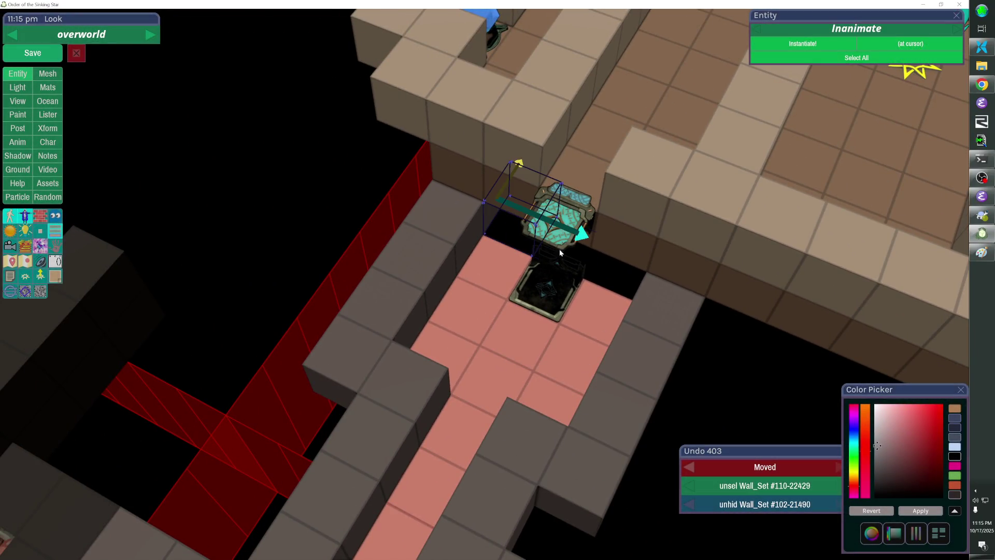
{"action": "key", "text": "ctrl+d"}
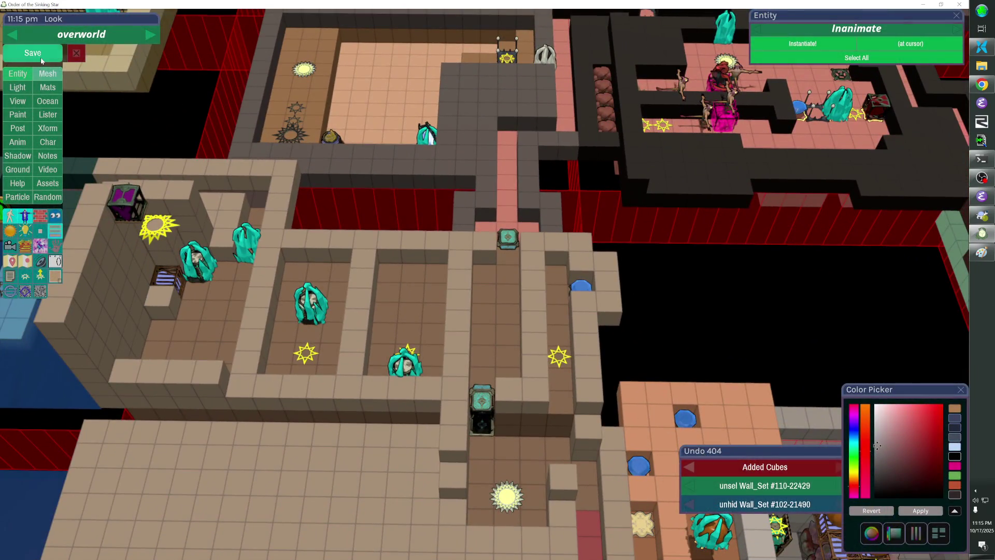
{"action": "left_click", "coordinate": [41, 59]}
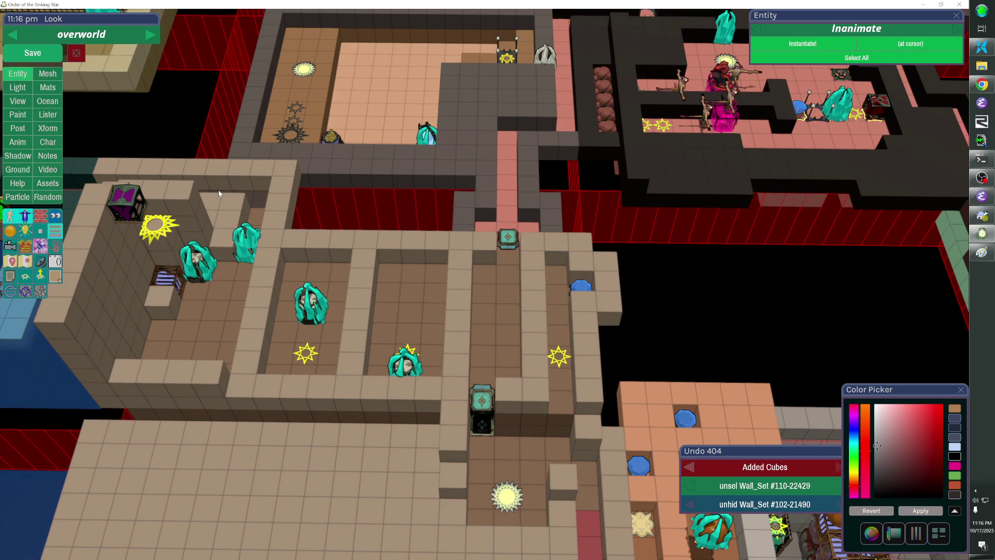
Save the level edits again and close the Paint window on the desktop.
{"action": "left_click", "coordinate": [32, 53]}
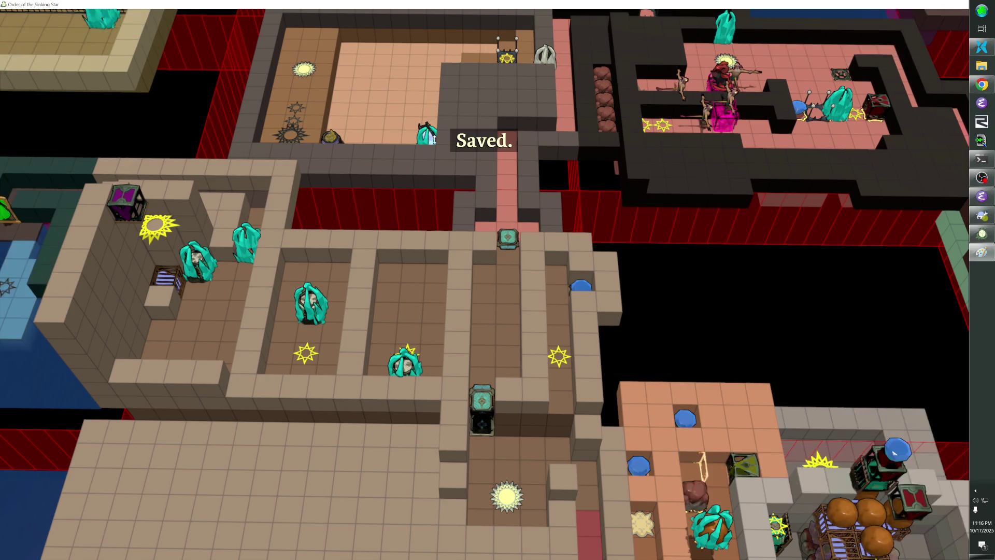
{"action": "key", "text": "alt+Tab"}
{"action": "left_click", "coordinate": [912, 145]}
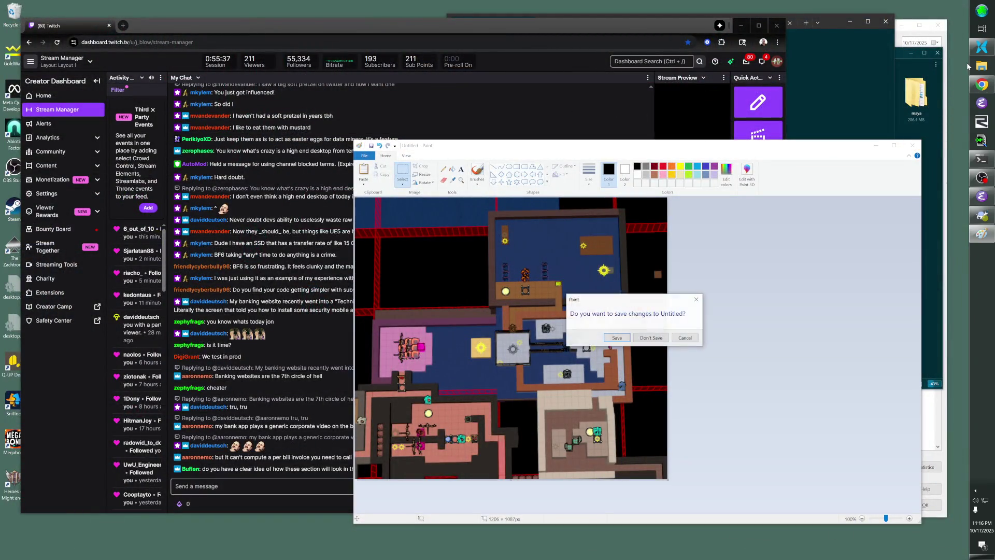
Discard the Paint image, then start SVN Commit on the sokoban bookmark in File Pilot.
{"action": "left_click", "coordinate": [651, 337]}
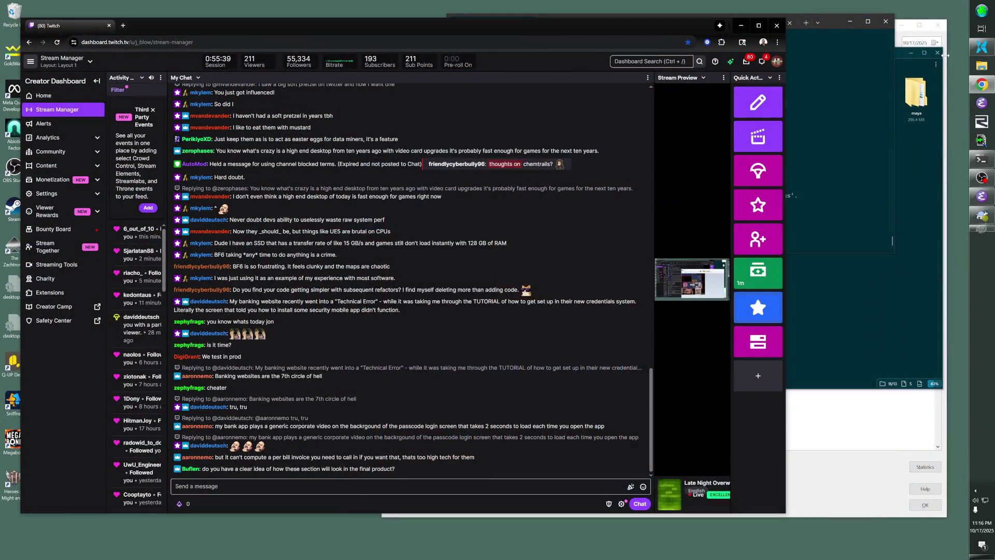
{"action": "left_click", "coordinate": [988, 47]}
{"action": "right_click", "coordinate": [505, 108]}
{"action": "left_click", "coordinate": [530, 249]}
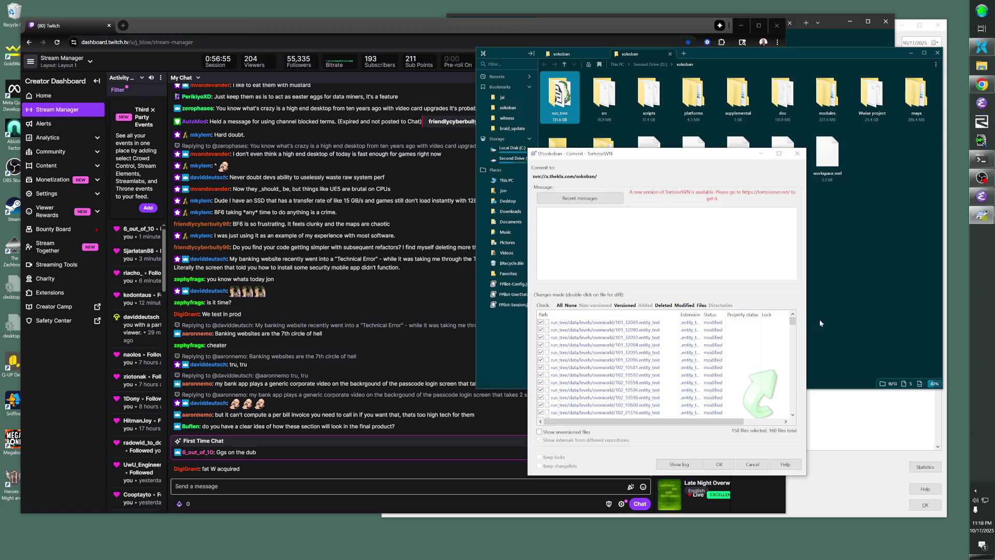
{"action": "left_click_drag", "start_coordinate": [792, 321], "coordinate": [788, 414]}
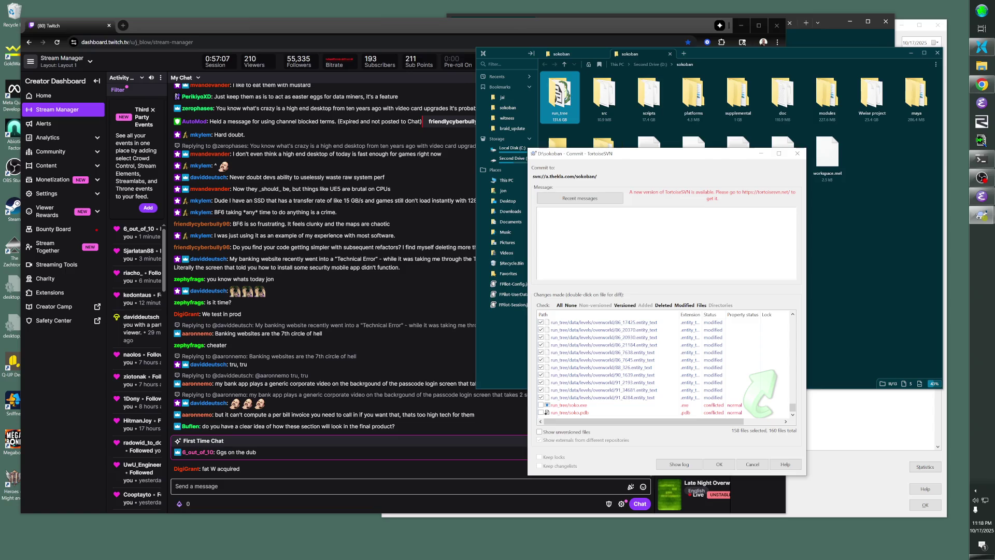
Review the changed files and commit them with the message 'Overworld fixes.'.
{"action": "scroll", "coordinate": [676, 353], "scroll_direction": "up", "scroll_amount": 5}
{"action": "scroll", "coordinate": [676, 352], "scroll_direction": "up", "scroll_amount": 10}
{"action": "scroll", "coordinate": [675, 350], "scroll_direction": "up", "scroll_amount": 10}
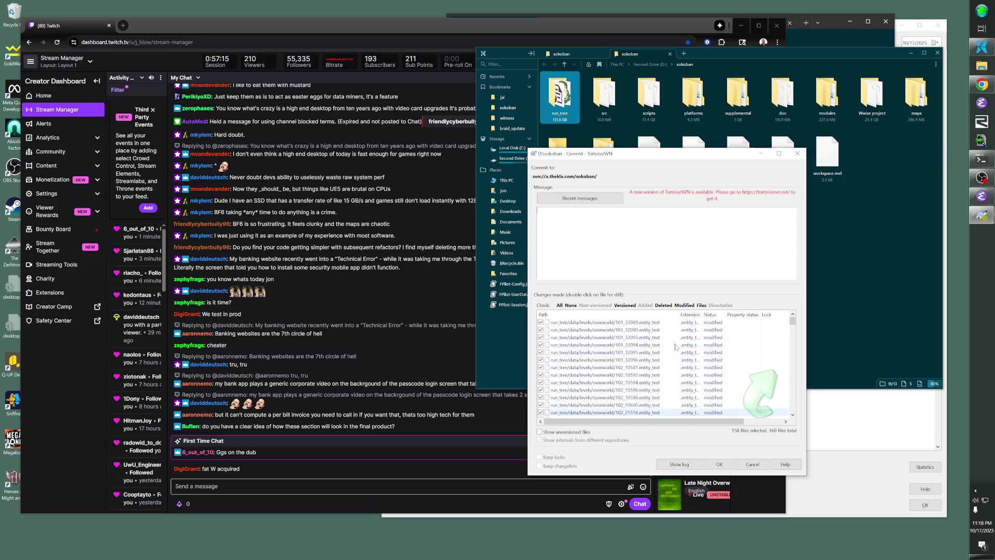
{"action": "scroll", "coordinate": [675, 347], "scroll_direction": "down", "scroll_amount": 15}
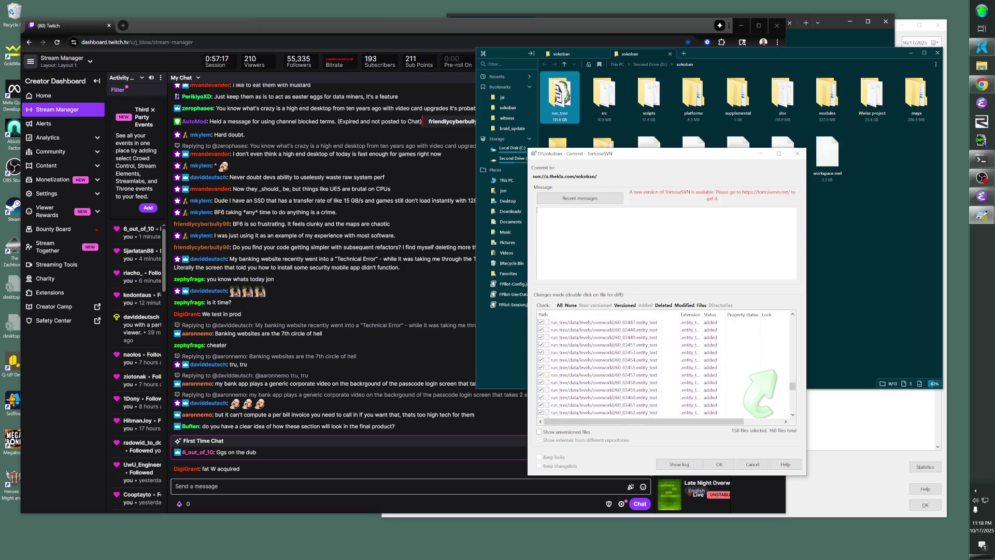
{"action": "type", "text": "Overworld fixes."}
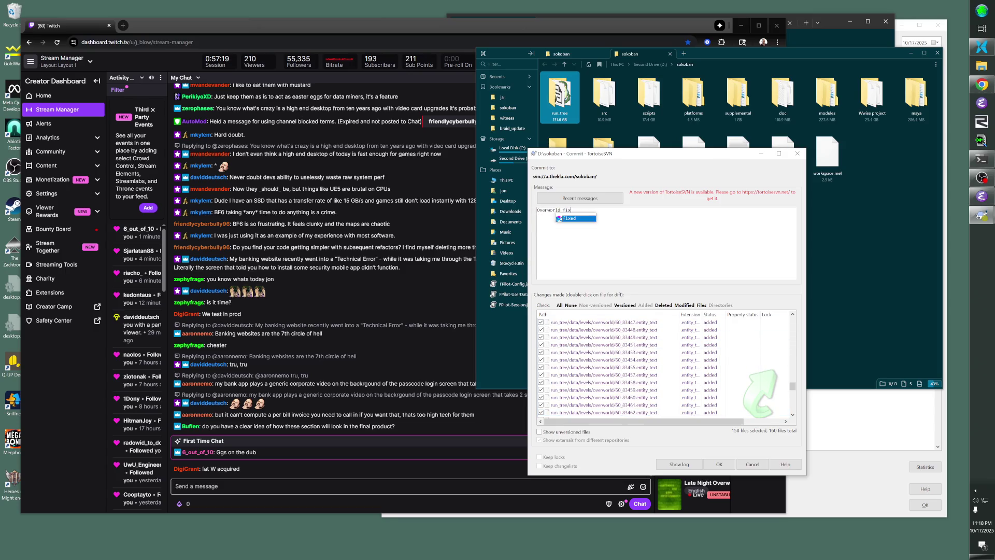
{"action": "left_click", "coordinate": [719, 464]}
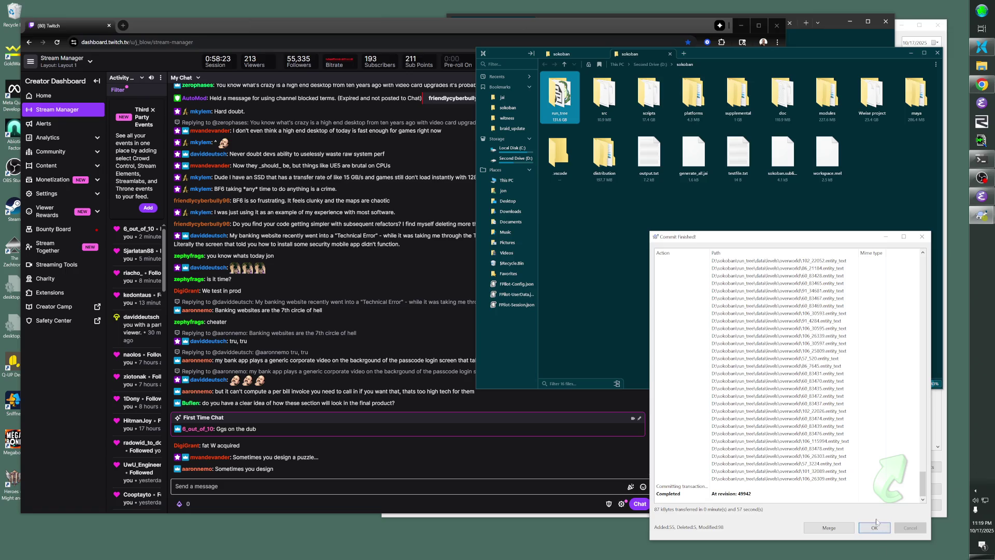
Close the commit report and rerun the game executable from the Developer Command Prompt.
{"action": "left_click", "coordinate": [876, 528]}
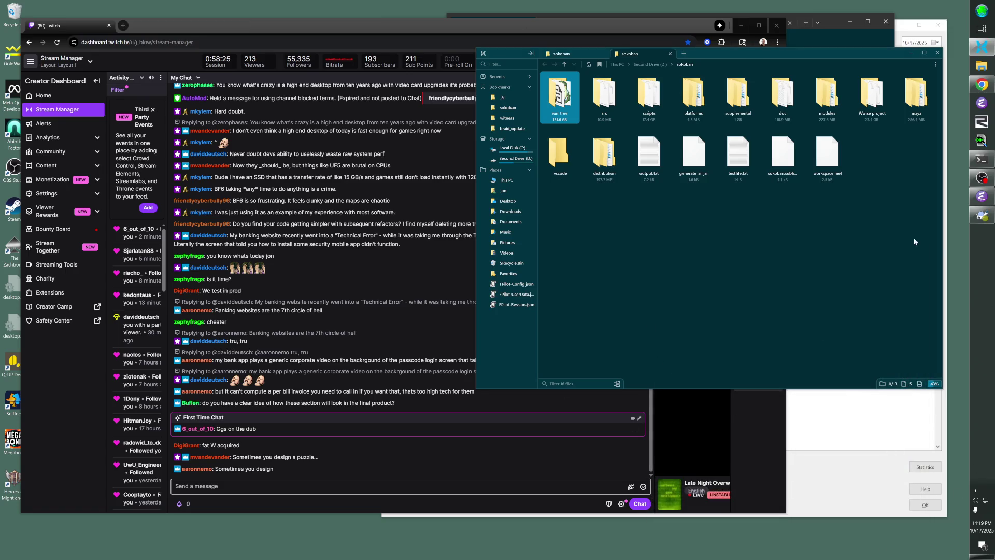
{"action": "left_click", "coordinate": [988, 164]}
{"action": "key", "text": "Up"}
{"action": "key", "text": "Return"}
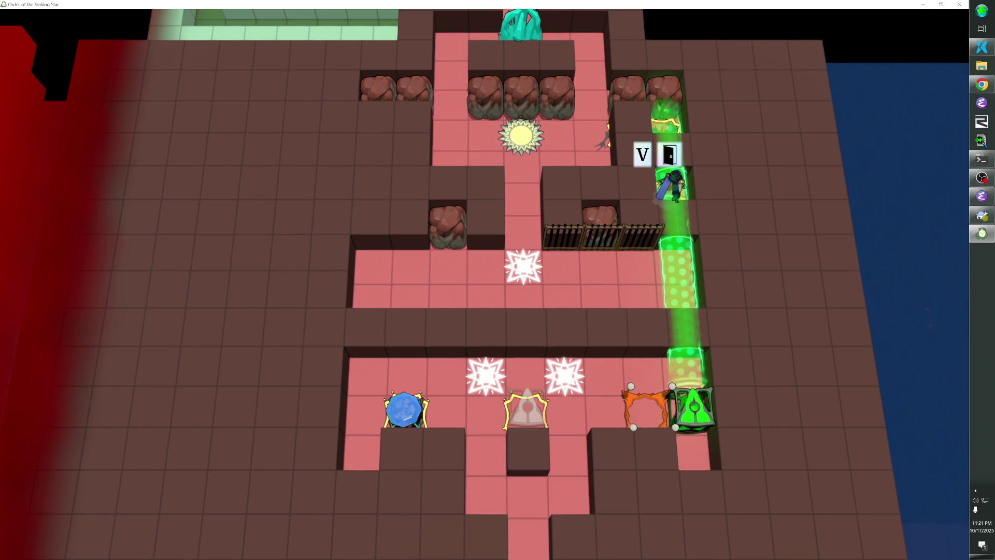
Move the character down, off and back up the green beam, then open the editor's asset palette.
{"action": "key", "text": "Down"}
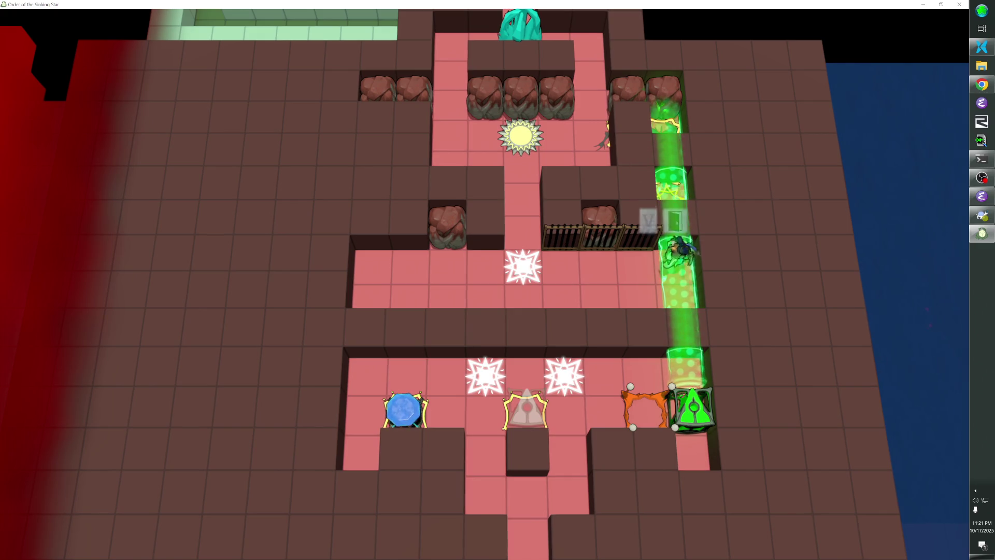
{"action": "key", "text": "Left"}
{"action": "key", "text": "Right"}
{"action": "key", "text": "Up"}
{"action": "key", "text": "Down"}
{"action": "key", "text": "Tab"}
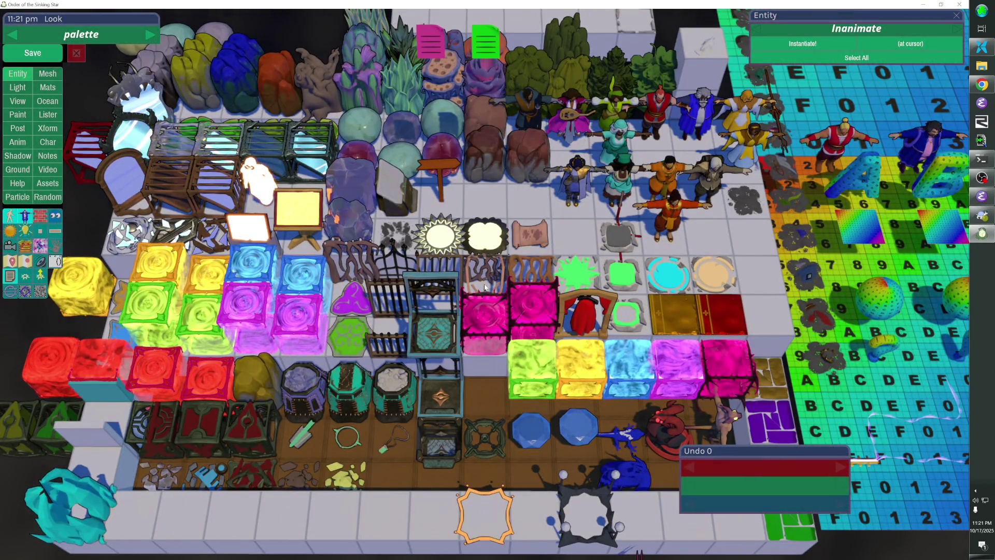
Return to the overworld level and mark out a row of cells for new wall cubes.
{"action": "key", "text": "Tab"}
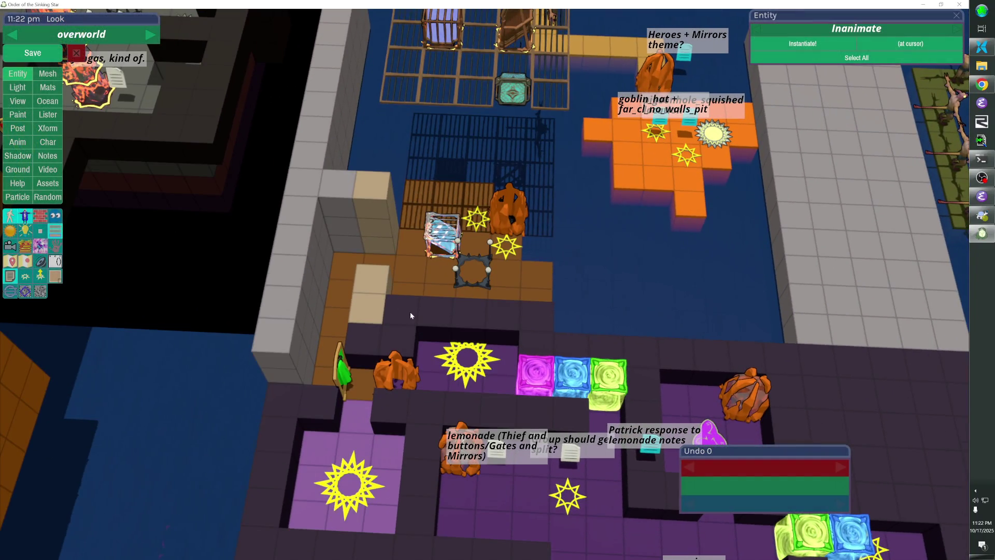
{"action": "left_click_drag", "start_coordinate": [411, 315], "coordinate": [544, 326]}
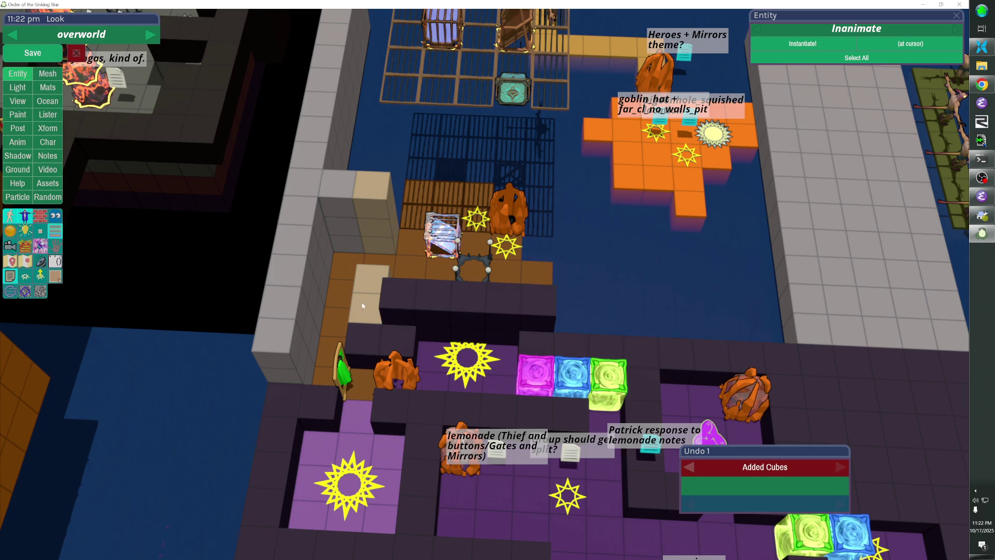
Extend the dark wall cubes along the purple room's top edge and save the level.
{"action": "mouse_move", "coordinate": [376, 342]}
{"action": "left_mouse_down"}
{"action": "mouse_move", "coordinate": [516, 332]}
{"action": "mouse_move", "coordinate": [566, 346]}
{"action": "mouse_move", "coordinate": [673, 350]}
{"action": "mouse_move", "coordinate": [484, 284]}
{"action": "left_mouse_up"}
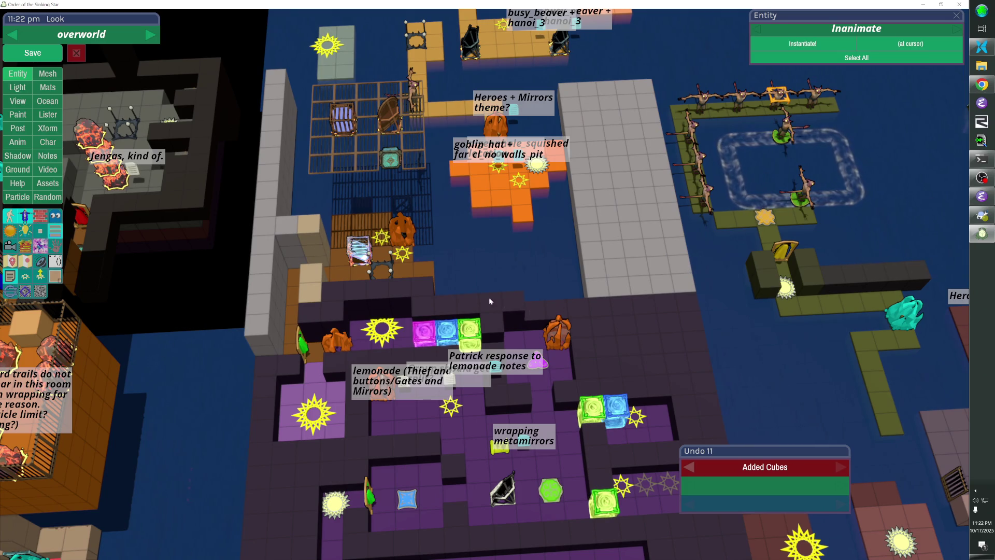
{"action": "key", "text": "ctrl+s"}
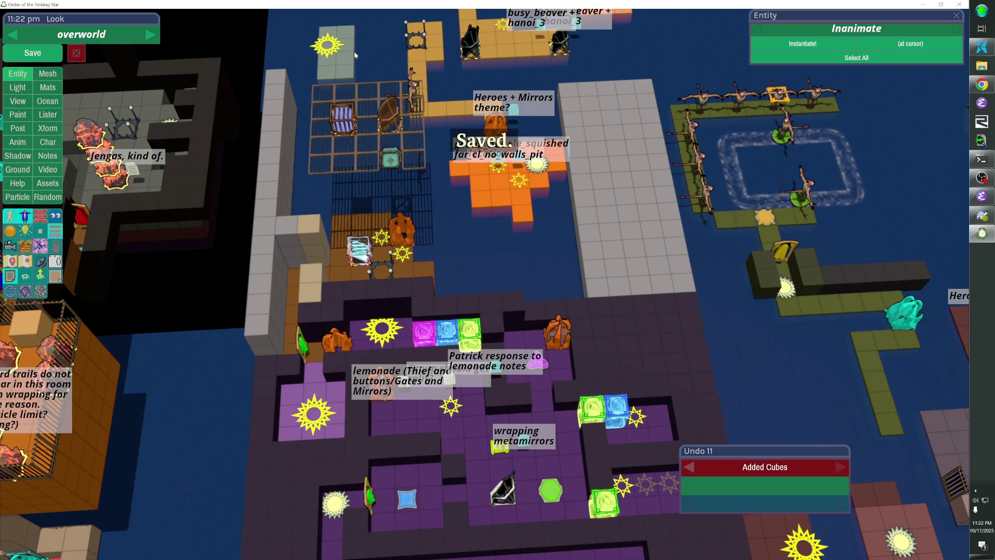
{"action": "scroll", "coordinate": [485, 284], "scroll_direction": "down", "scroll_amount": 5}
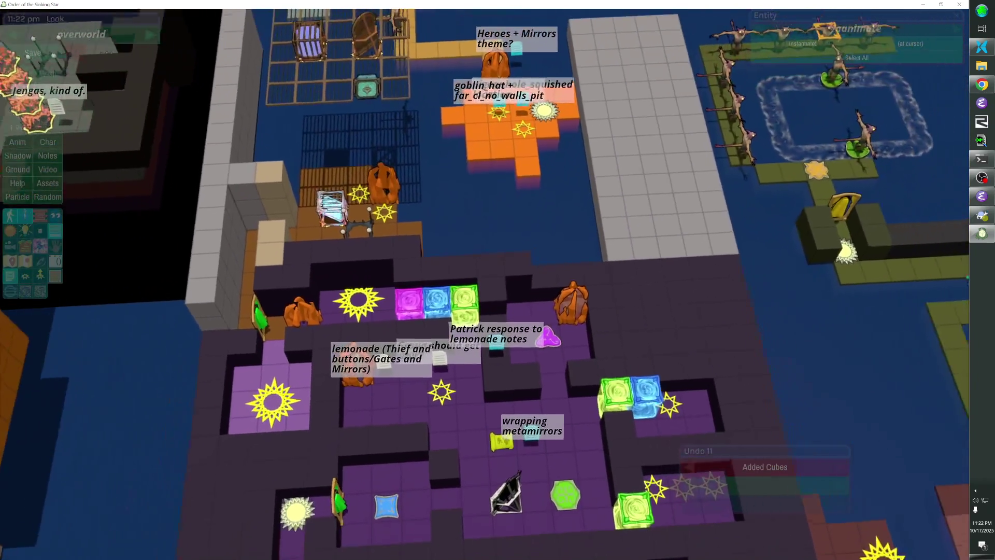
Pan around the overworld and hide the floating level-entry labels.
{"action": "key", "text": "a"}
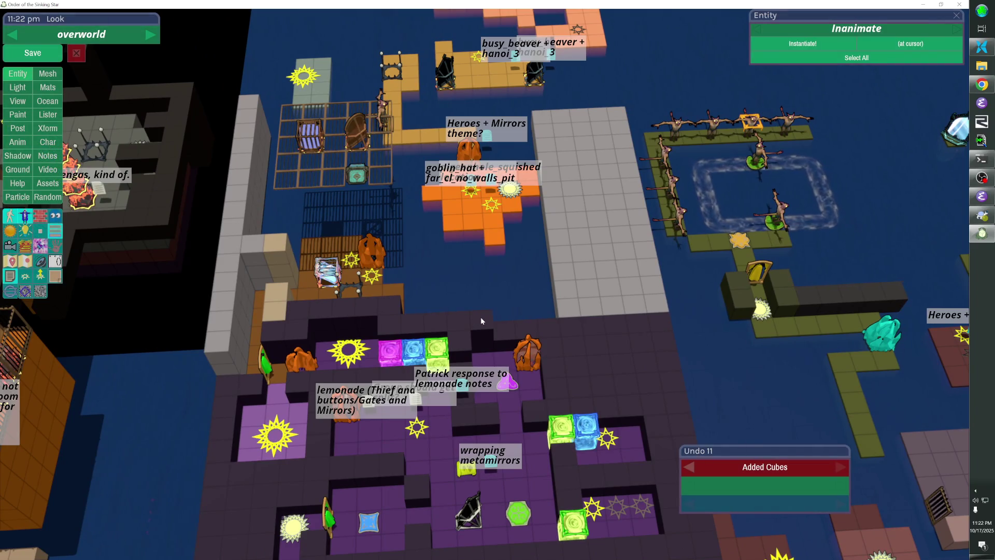
{"action": "key", "text": "w"}
{"action": "key", "text": "s"}
{"action": "key", "text": "d"}
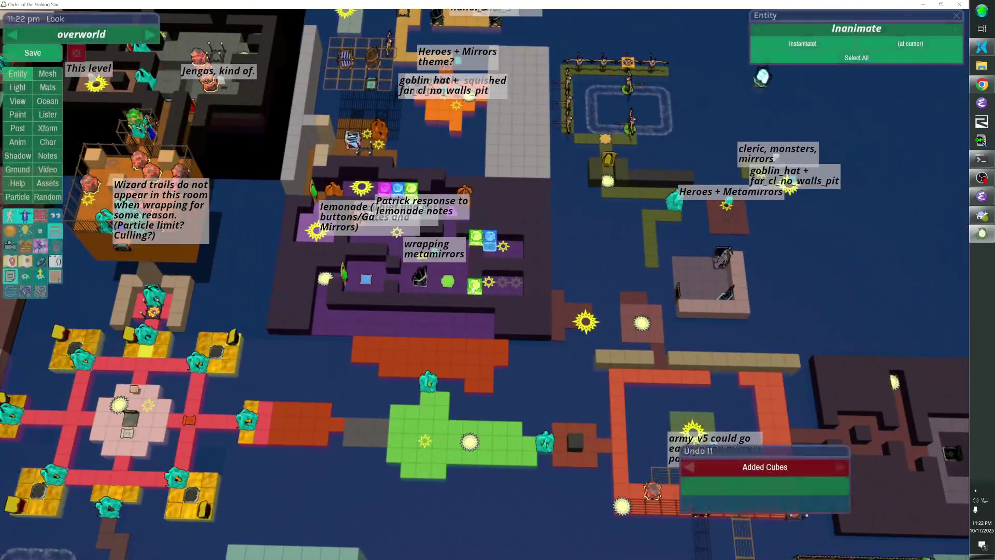
{"action": "left_click", "coordinate": [35, 275]}
{"action": "key", "text": "s"}
{"action": "key", "text": "d"}
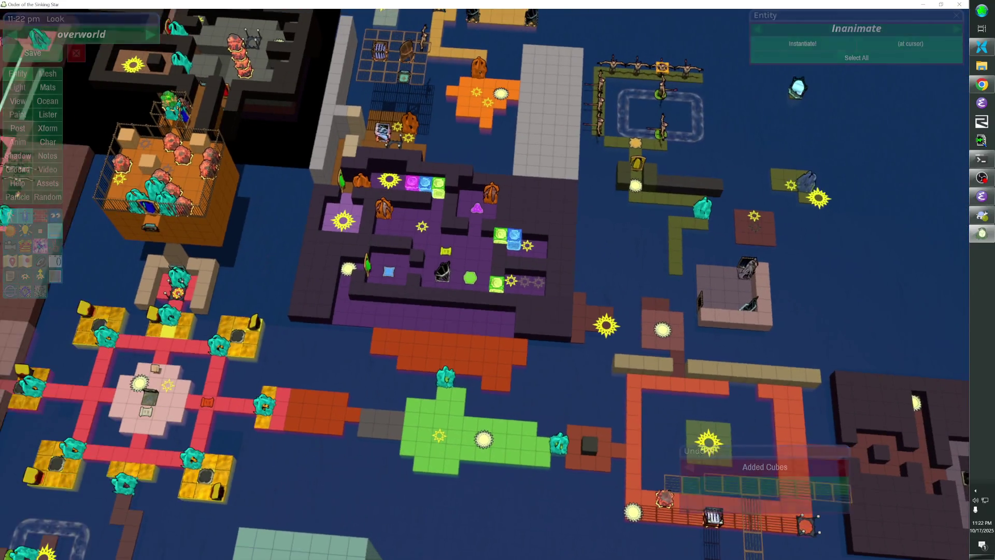
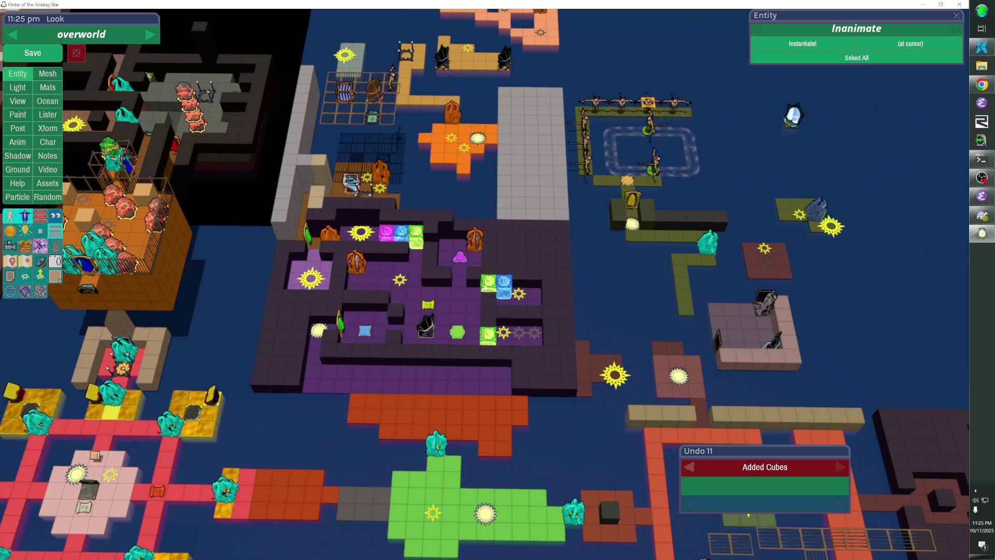
Pan, zoom and orbit the camera onto the small puzzle area around the star pedestal.
{"action": "mouse_move", "coordinate": [485, 288]}
{"action": "left_mouse_down"}
{"action": "mouse_move", "coordinate": [372, 480]}
{"action": "mouse_move", "coordinate": [524, 382]}
{"action": "mouse_move", "coordinate": [233, 259]}
{"action": "mouse_move", "coordinate": [206, 207]}
{"action": "mouse_move", "coordinate": [104, 233]}
{"action": "mouse_move", "coordinate": [31, 518]}
{"action": "left_mouse_up"}
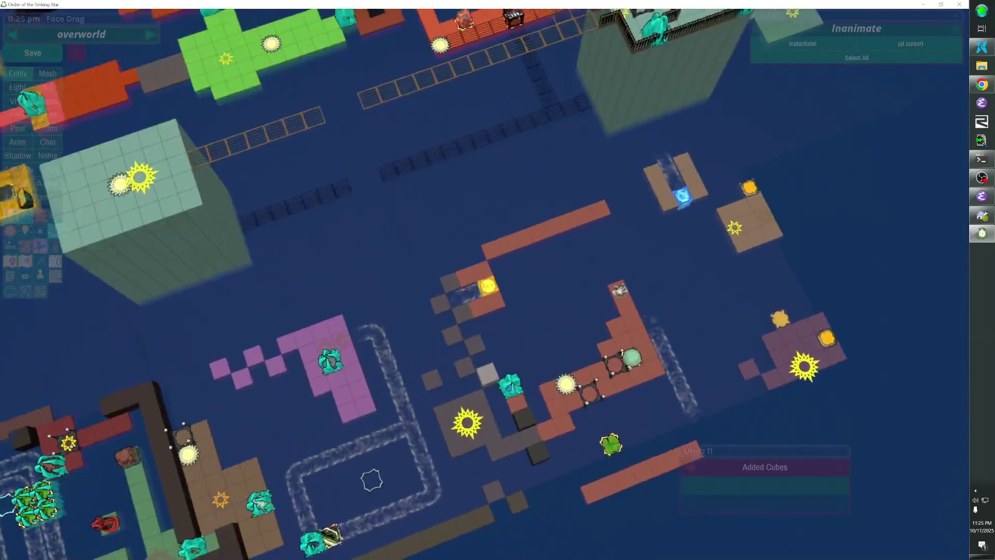
{"action": "left_click_drag", "start_coordinate": [881, 226], "coordinate": [625, 287]}
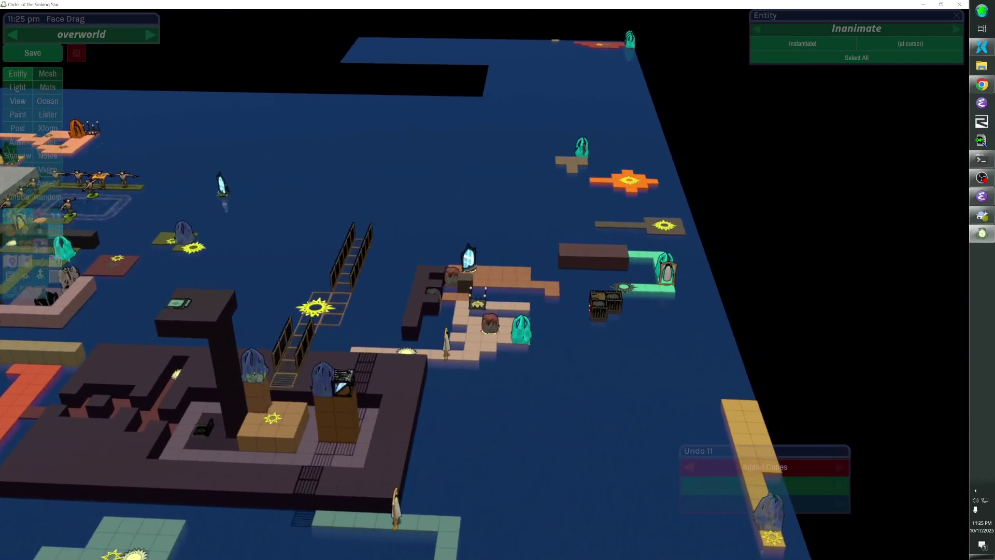
{"action": "scroll", "coordinate": [461, 220], "scroll_direction": "up", "scroll_amount": 10}
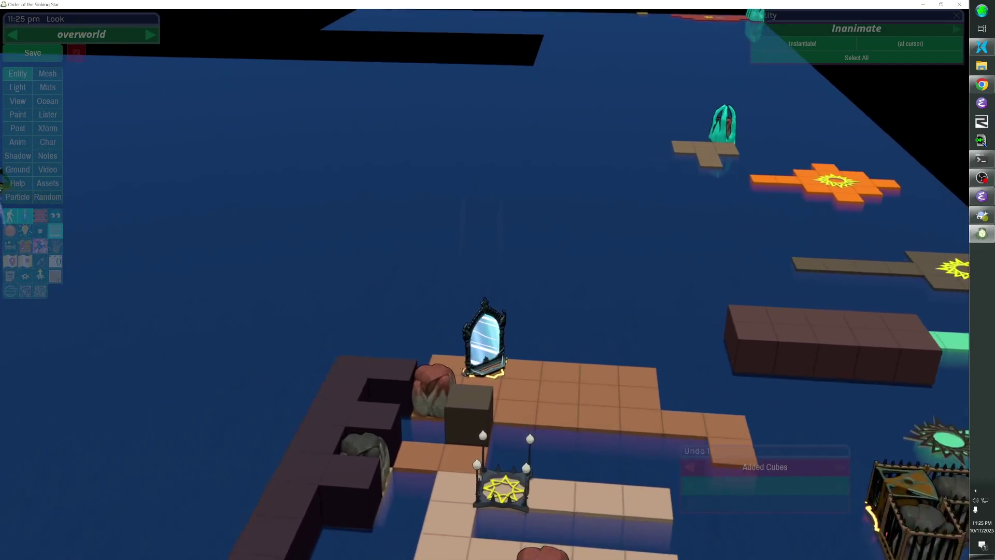
{"action": "scroll", "coordinate": [485, 311], "scroll_direction": "down", "scroll_amount": 10}
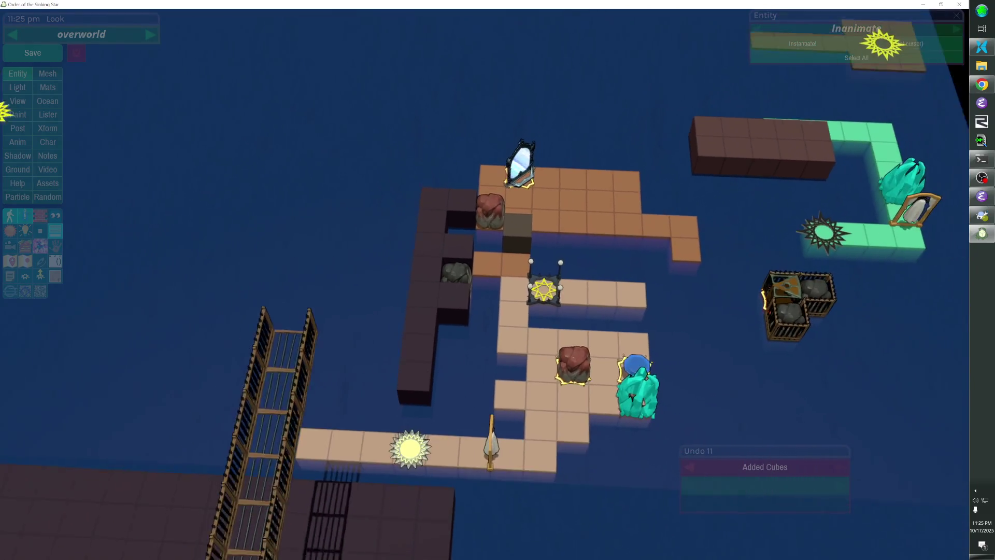
{"action": "scroll", "coordinate": [542, 293], "scroll_direction": "up", "scroll_amount": 10}
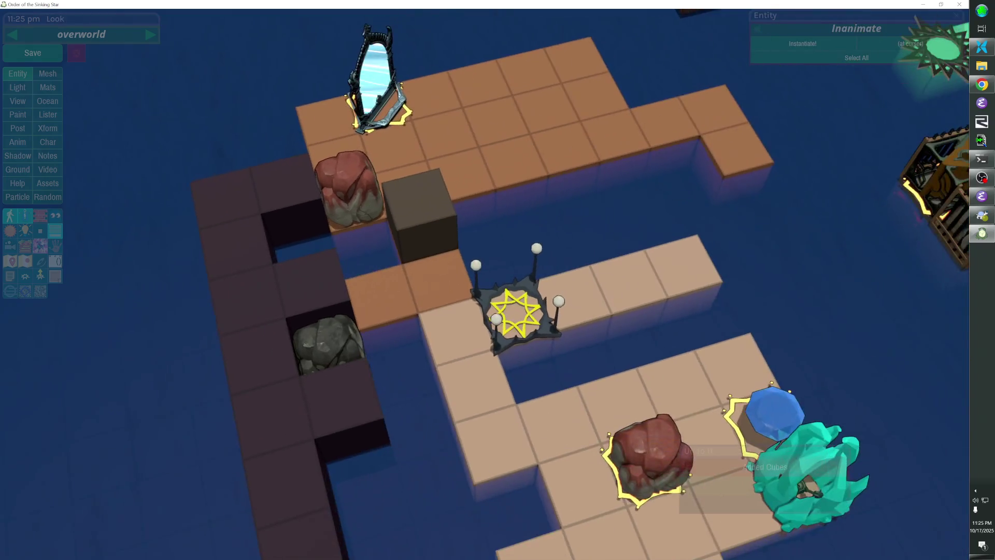
{"action": "scroll", "coordinate": [491, 311], "scroll_direction": "down", "scroll_amount": 5}
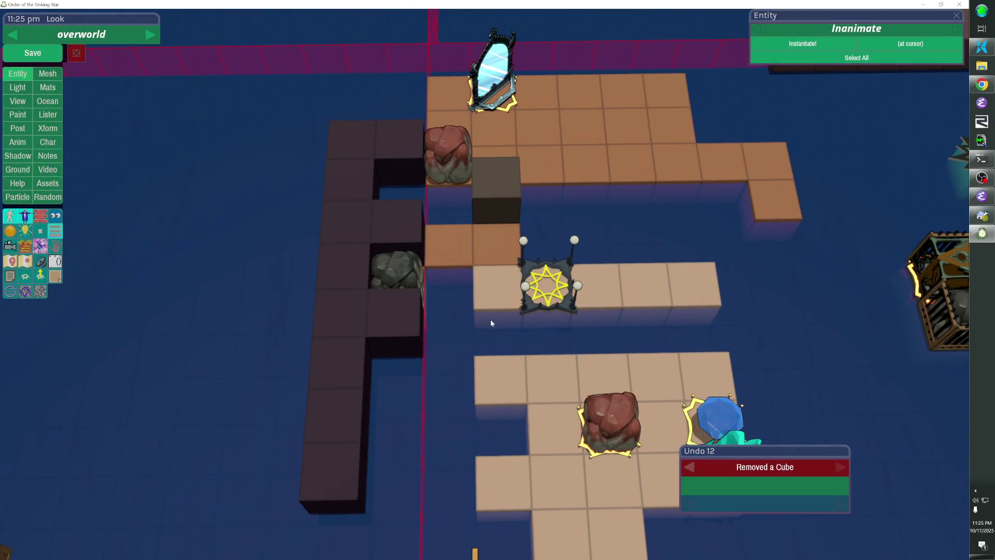
{"action": "left_click_drag", "start_coordinate": [490, 320], "coordinate": [452, 241]}
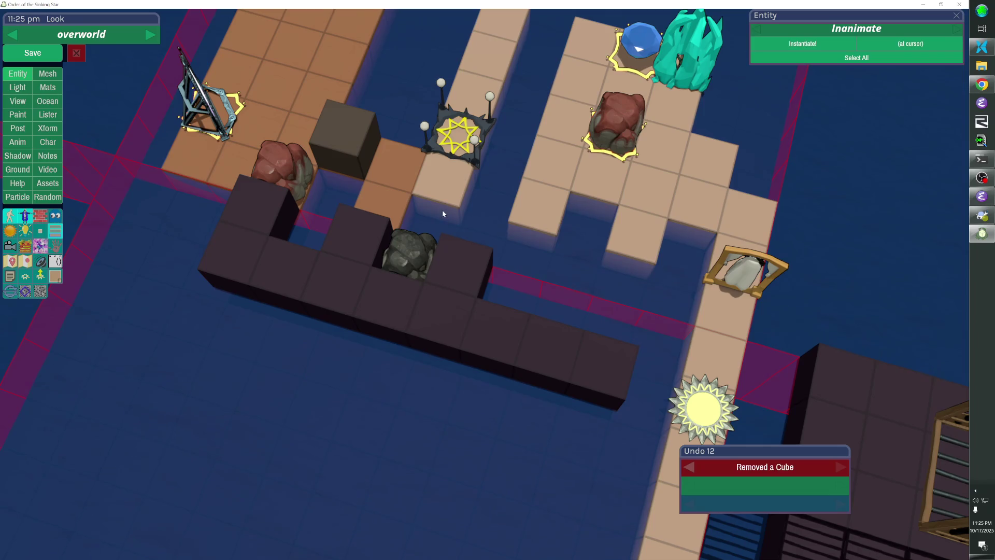
Add floor cubes right of the star pedestal, then select the grey rock in the wall.
{"action": "left_click", "coordinate": [540, 251]}
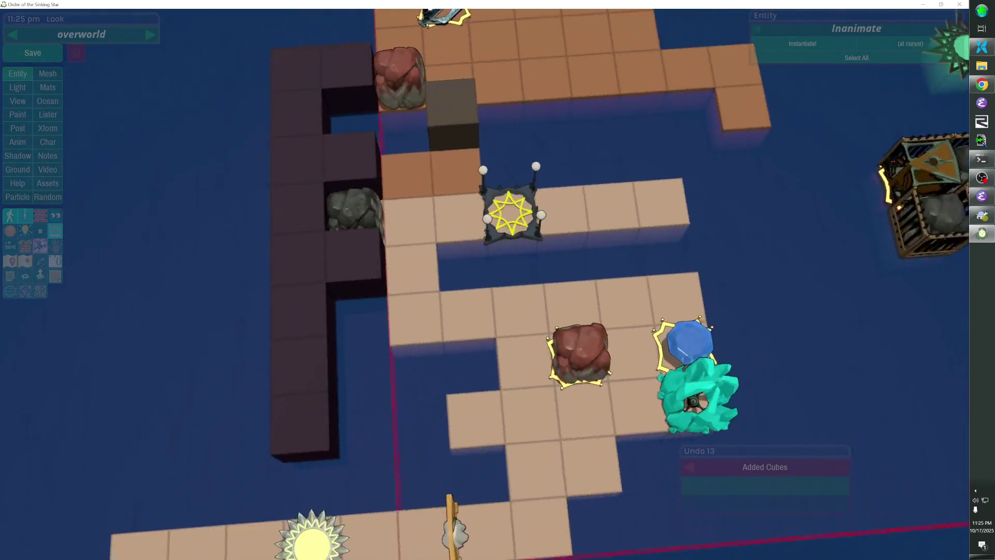
{"action": "scroll", "coordinate": [540, 251], "scroll_direction": "down", "scroll_amount": 5}
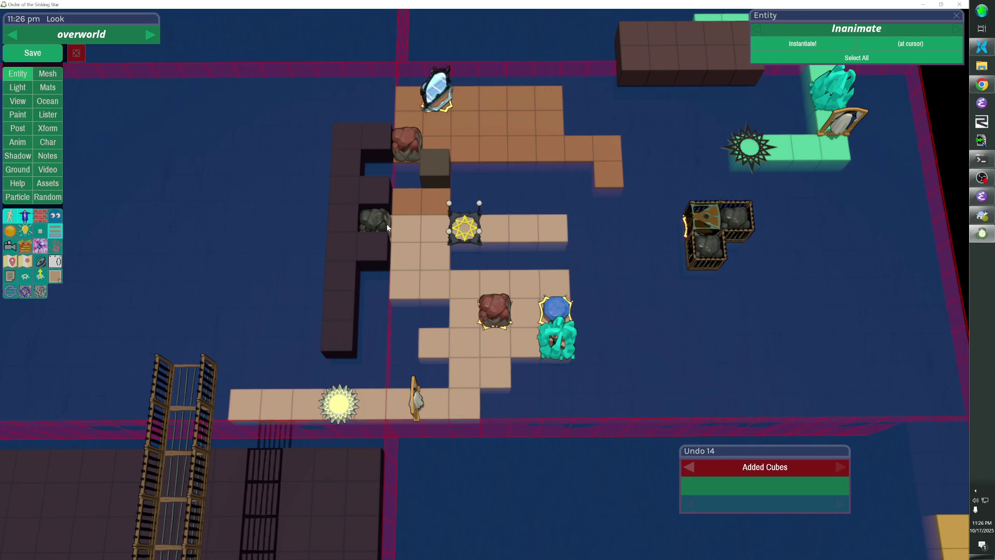
{"action": "left_click", "coordinate": [380, 228]}
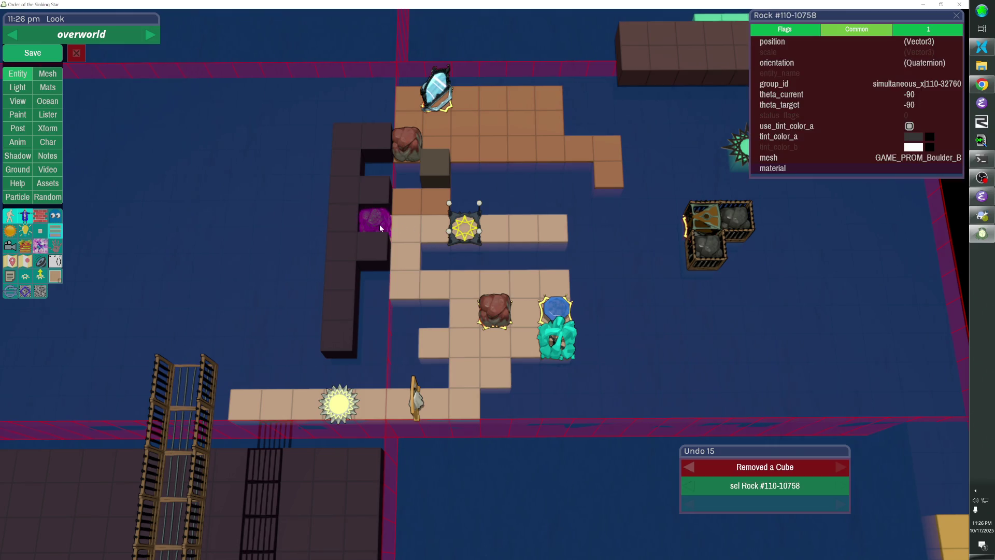
Nudge the grey rock right, add floor cubes beside it, and paste a copy of the ladder fence.
{"action": "key", "text": "Right"}
{"action": "key", "text": "Right"}
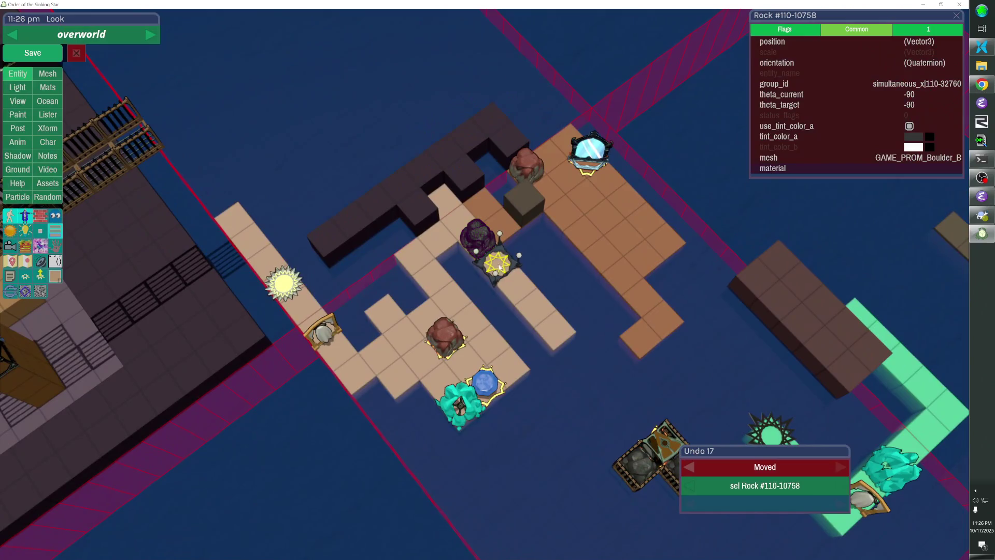
{"action": "left_click", "coordinate": [484, 287]}
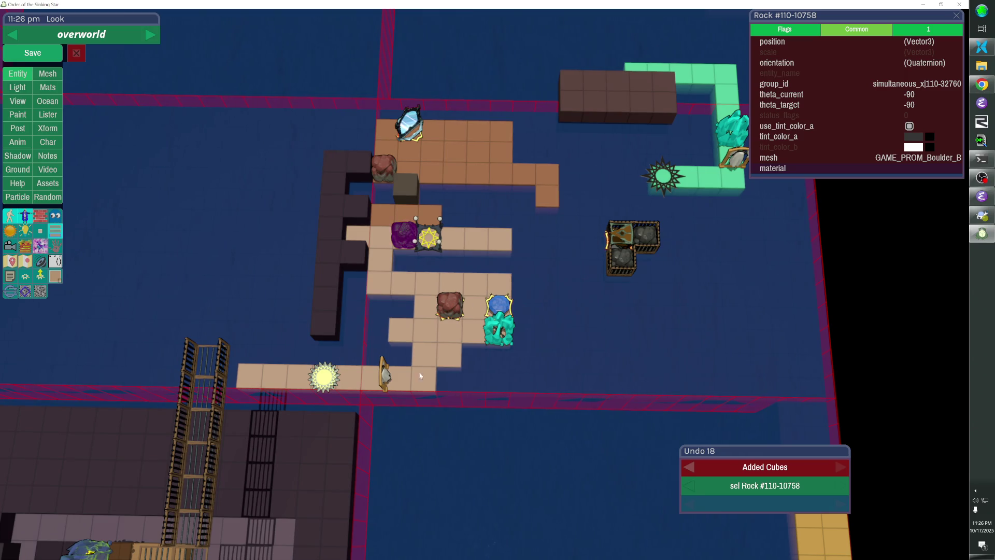
{"action": "left_click", "coordinate": [227, 366]}
{"action": "key", "text": "ctrl+c"}
{"action": "key", "text": "ctrl+v"}
Move, rotate and paste more fence copies to cage the grey rock, then deselect.
{"action": "key", "text": "Down"}
{"action": "key", "text": "Up"}
{"action": "key", "text": "Left"}
{"action": "key", "text": "Left"}
{"action": "key", "text": "shift+Right"}
{"action": "key", "text": "ctrl+v"}
{"action": "key", "text": "Up"}
{"action": "key", "text": "ctrl+v"}
{"action": "key", "text": "Down"}
{"action": "key", "text": "Escape"}
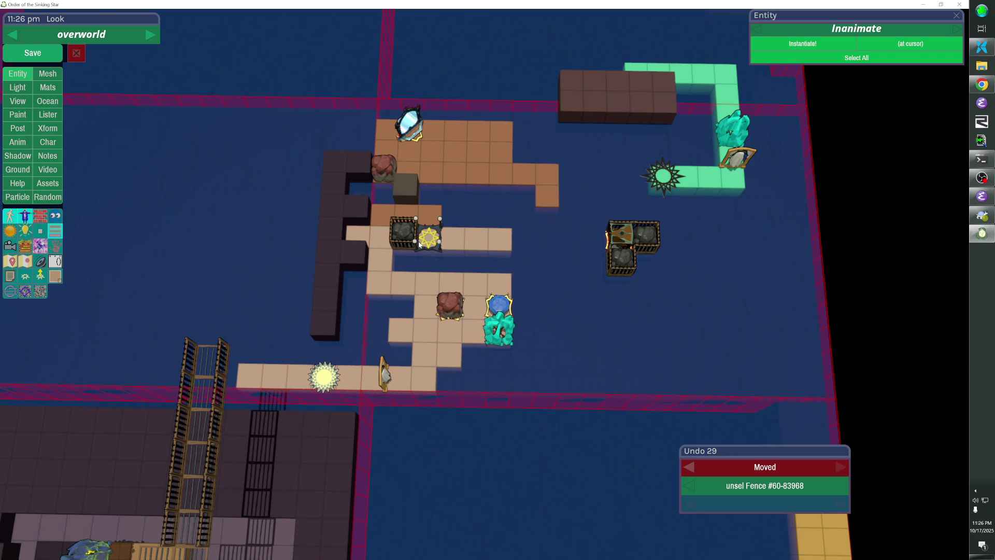
Fill both notches in the dark wall and place a Marker entity on the tile beside the sun.
{"action": "left_click", "coordinate": [355, 222]}
{"action": "left_click", "coordinate": [357, 181]}
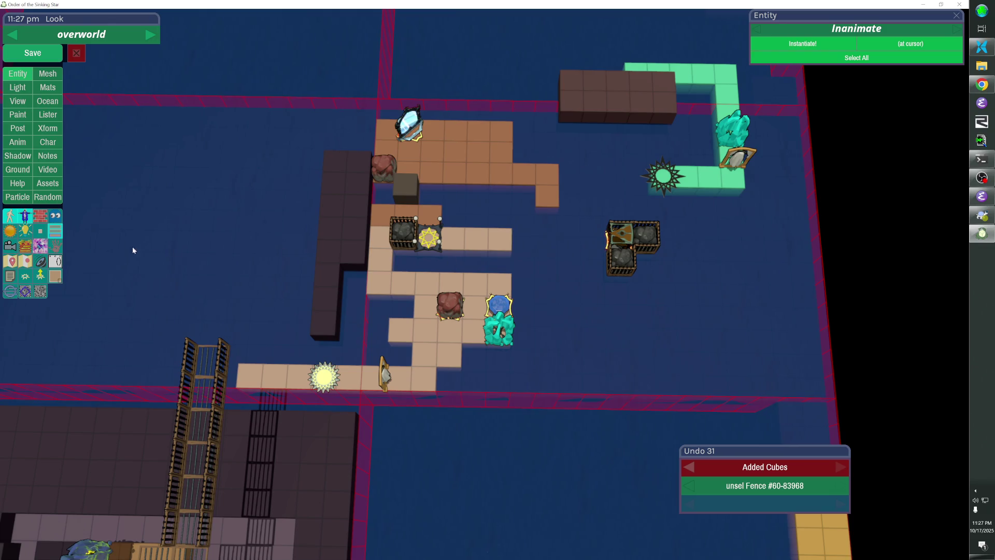
{"action": "left_click", "coordinate": [24, 262]}
{"action": "left_click", "coordinate": [349, 377]}
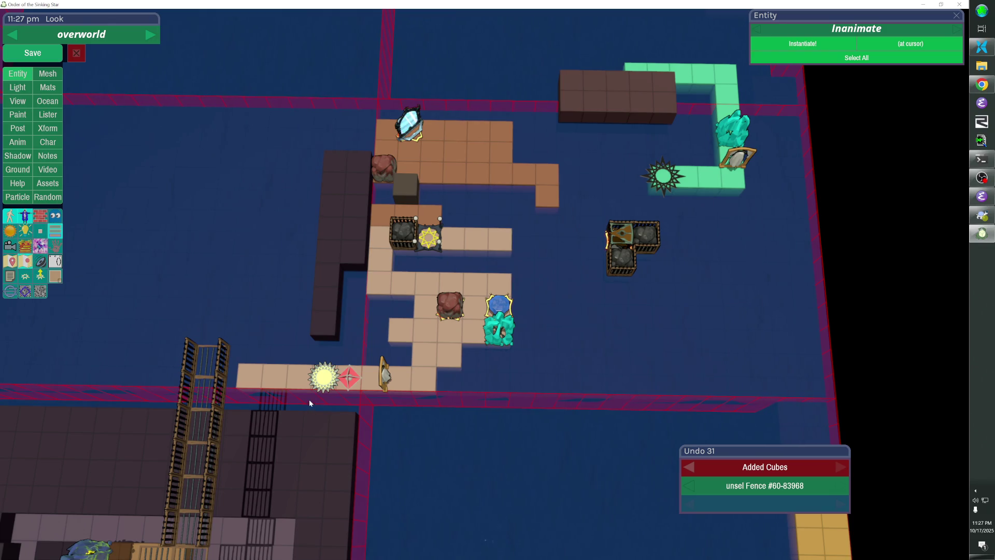
Select the new red diamond marker and save the level.
{"action": "left_click", "coordinate": [349, 378]}
{"action": "left_click", "coordinate": [27, 55]}
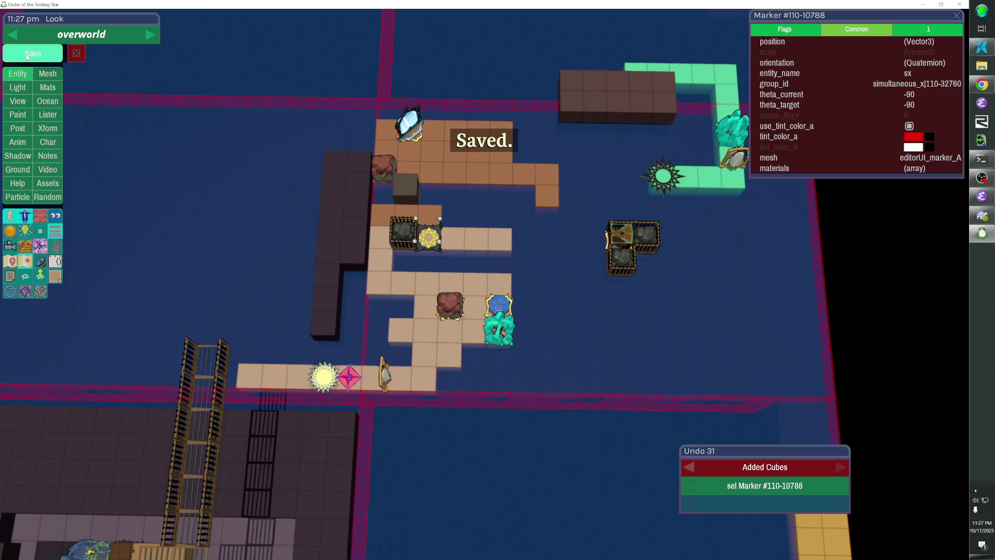
{"action": "key", "text": "Escape"}
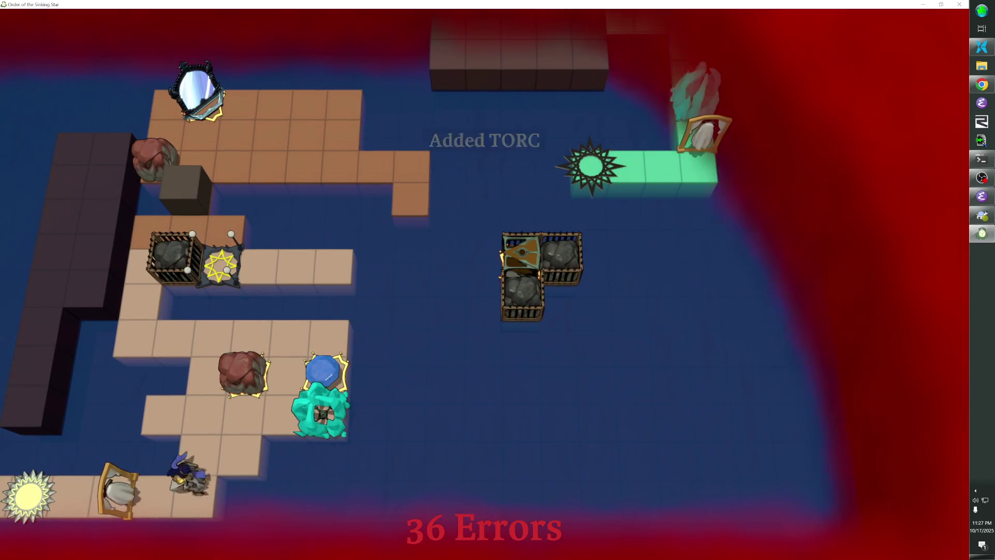
Walk the player up the path and around the caged boulder onto the star tile.
{"action": "key", "text": "Up"}
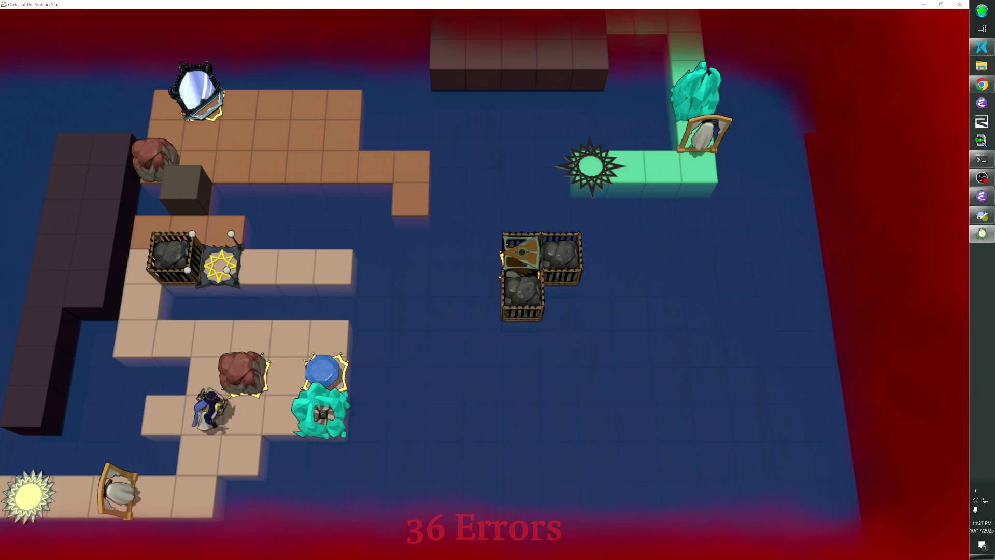
{"action": "key", "text": "Right"}
{"action": "key", "text": "Right"}
{"action": "key", "text": "Up"}
{"action": "key", "text": "Up"}
{"action": "key", "text": "Left"}
{"action": "key", "text": "Left"}
{"action": "key", "text": "Left"}
{"action": "key", "text": "Up"}
{"action": "key", "text": "Up"}
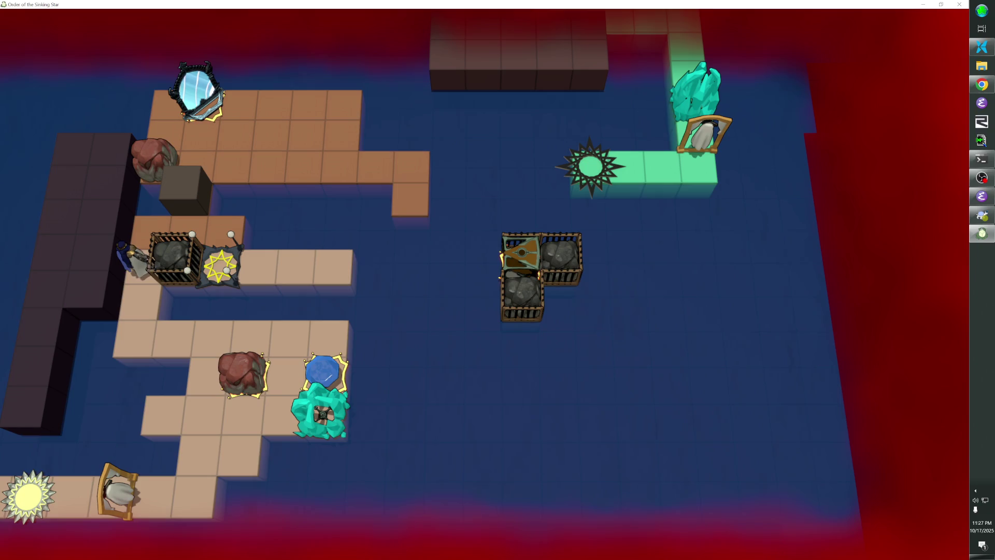
{"action": "key", "text": "Up"}
{"action": "key", "text": "Right"}
{"action": "key", "text": "Right"}
{"action": "key", "text": "Down"}
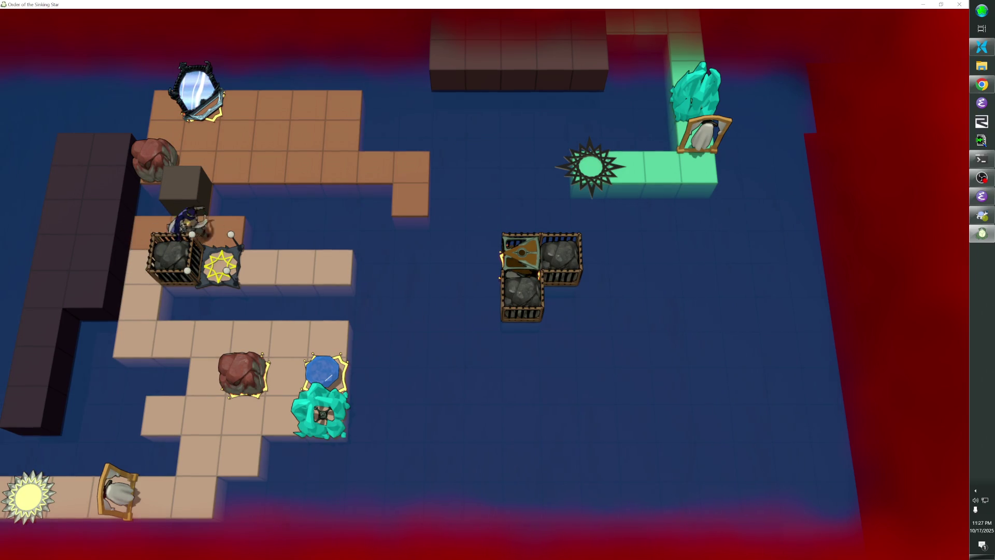
Step off the star tile, circle the cage, and break the teal crystal.
{"action": "key", "text": "space"}
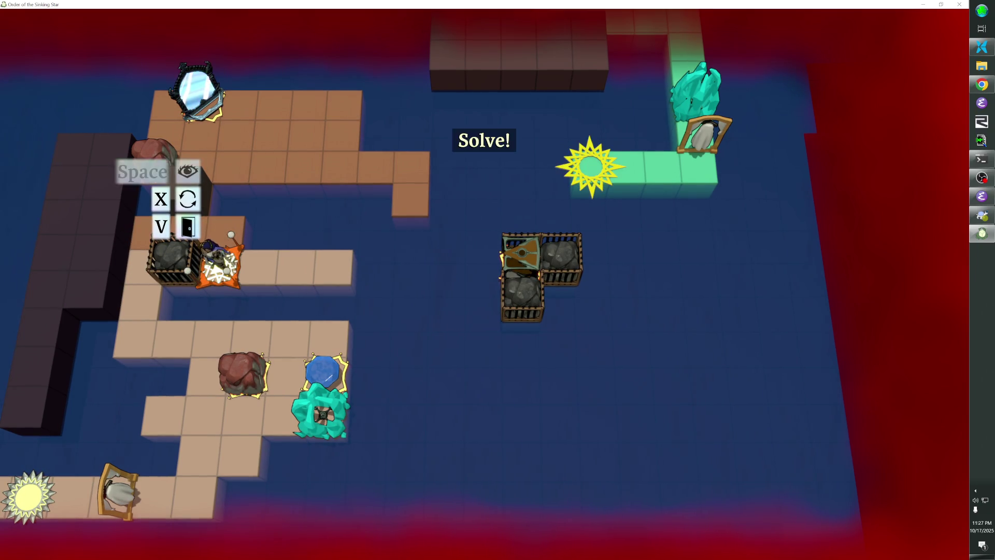
{"action": "key", "text": "Up"}
{"action": "key", "text": "Left"}
{"action": "key", "text": "Left"}
{"action": "key", "text": "Down"}
{"action": "key", "text": "Down"}
{"action": "key", "text": "Right"}
{"action": "key", "text": "Right"}
{"action": "key", "text": "Right"}
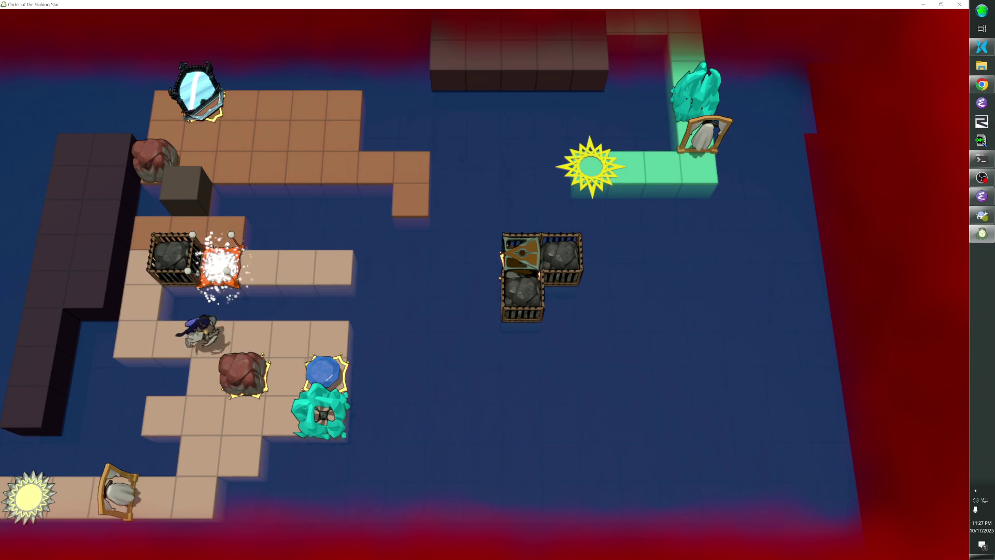
{"action": "key", "text": "Left"}
{"action": "key", "text": "Down"}
{"action": "key", "text": "Down"}
Walk above the blue gem and push it down to light the golden beam.
{"action": "key", "text": "Right"}
{"action": "key", "text": "Right"}
{"action": "key", "text": "Up"}
{"action": "key", "text": "Up"}
{"action": "key", "text": "Right"}
{"action": "key", "text": "Down"}
Walk back around the caged boulder onto the star tile and ride the beam.
{"action": "key", "text": "Left"}
{"action": "key", "text": "Down"}
{"action": "key", "text": "Left"}
{"action": "key", "text": "Left"}
{"action": "key", "text": "Up"}
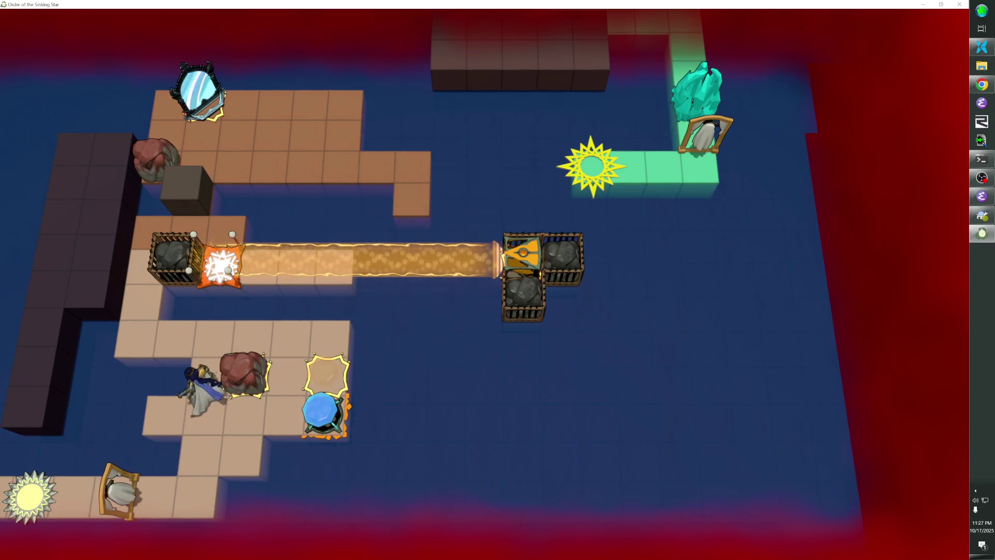
{"action": "key", "text": "Left"}
{"action": "key", "text": "Left"}
{"action": "key", "text": "Up"}
{"action": "key", "text": "Up"}
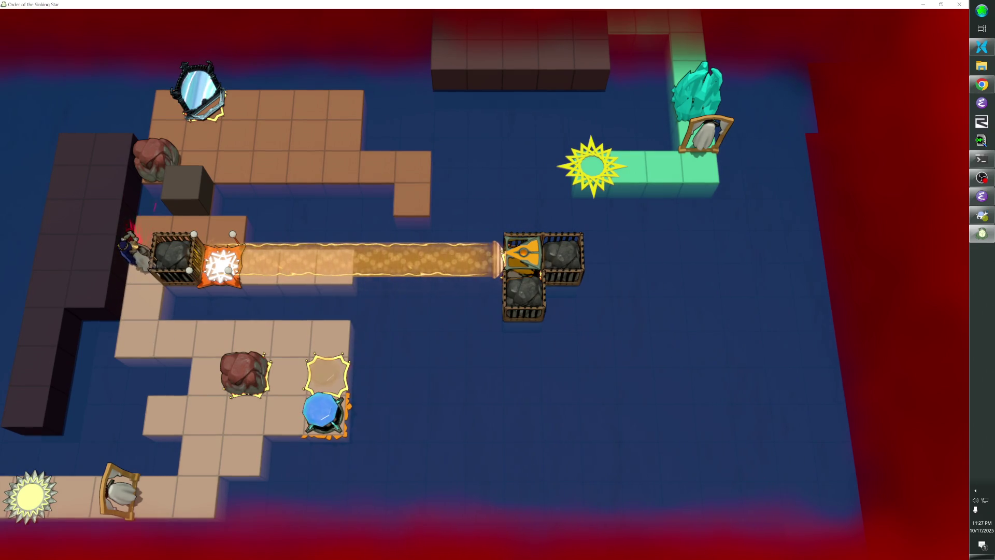
{"action": "key", "text": "Up"}
{"action": "key", "text": "Right"}
{"action": "key", "text": "Right"}
{"action": "key", "text": "Down"}
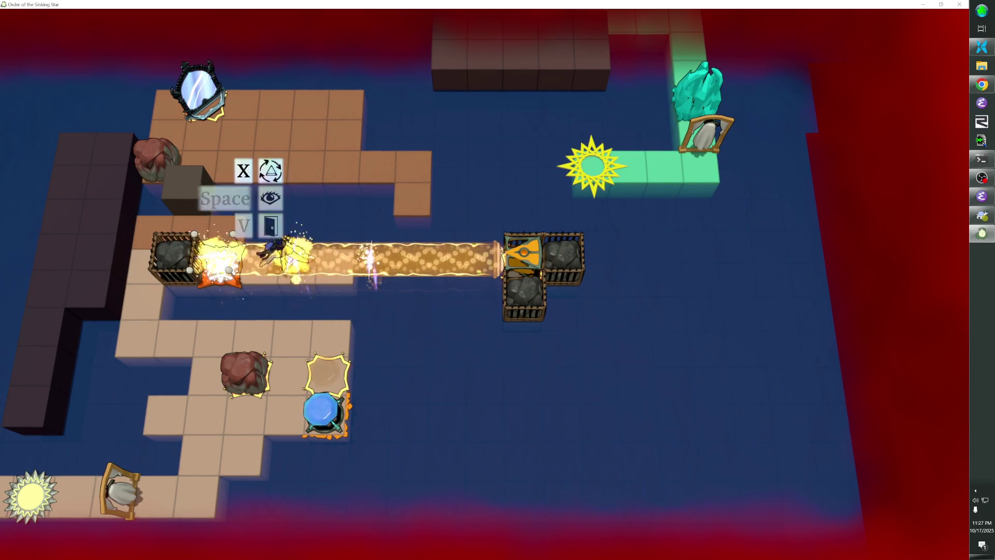
Drop off the beam to the lower row, then return to the star tile and ride it again.
{"action": "key", "text": "Down"}
{"action": "key", "text": "Left"}
{"action": "key", "text": "Left"}
{"action": "key", "text": "Left"}
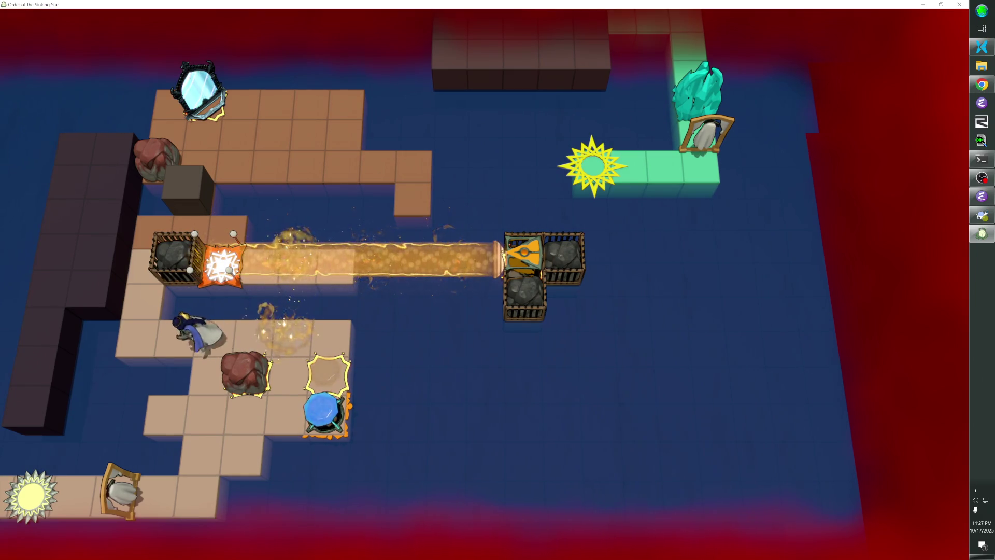
{"action": "key", "text": "Up"}
{"action": "key", "text": "Up"}
{"action": "key", "text": "Up"}
{"action": "key", "text": "Right"}
{"action": "key", "text": "Right"}
{"action": "key", "text": "Down"}
Undo the last three moves, putting the rock back in the cage.
{"action": "key", "text": "z"}
{"action": "key", "text": "z"}
{"action": "key", "text": "z"}
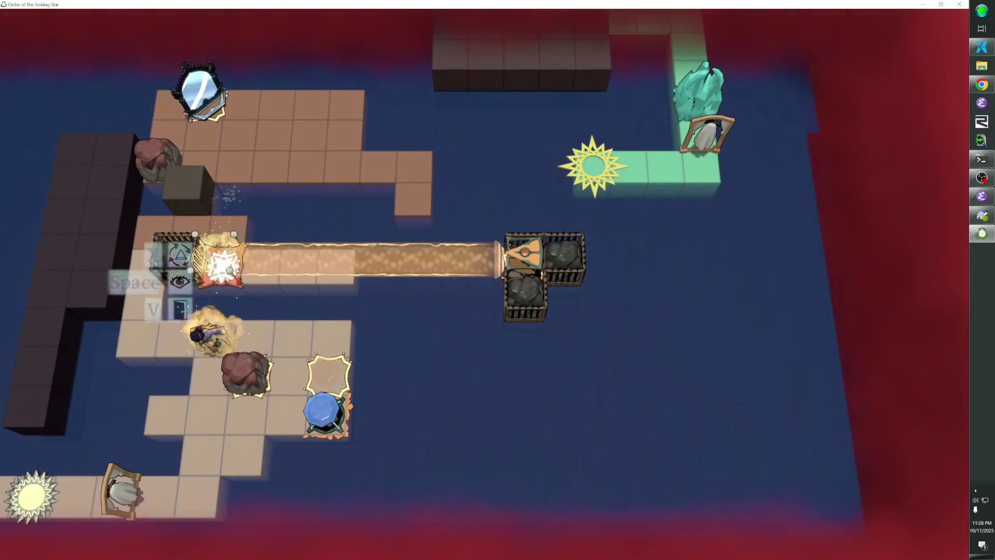
{"action": "key", "text": "z"}
{"action": "key", "text": "z"}
{"action": "key", "text": "z"}
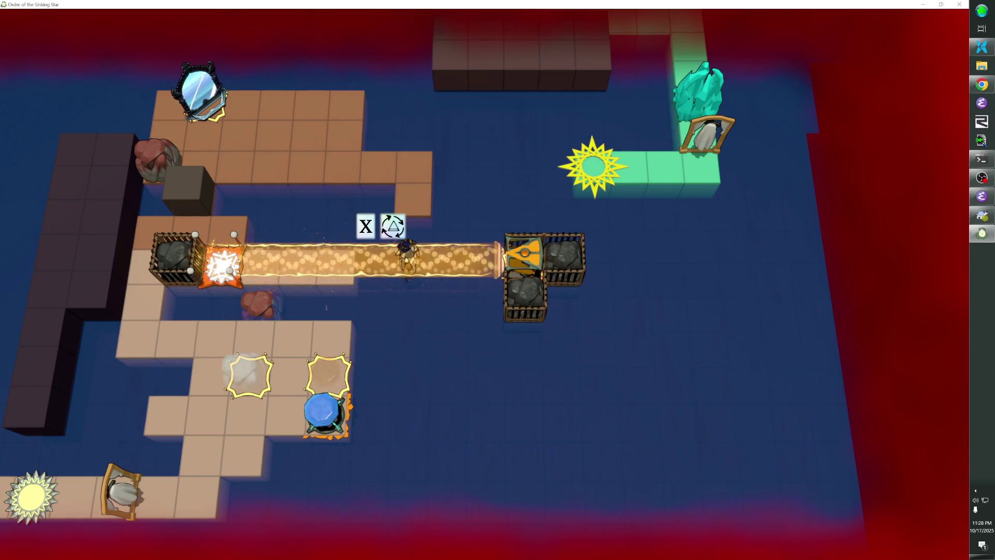
{"action": "key", "text": "z"}
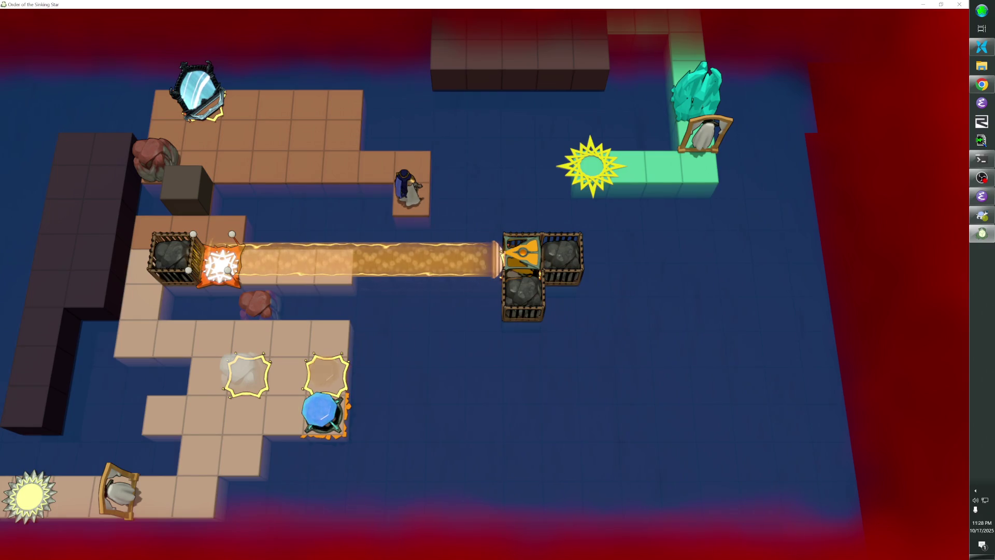
Push the boulder into the water and push the mirror right to the ledge end.
{"action": "key", "text": "Up"}
{"action": "key", "text": "Left"}
{"action": "key", "text": "Left"}
{"action": "key", "text": "Left"}
{"action": "key", "text": "Up"}
{"action": "key", "text": "Left"}
{"action": "key", "text": "Left"}
{"action": "key", "text": "Left"}
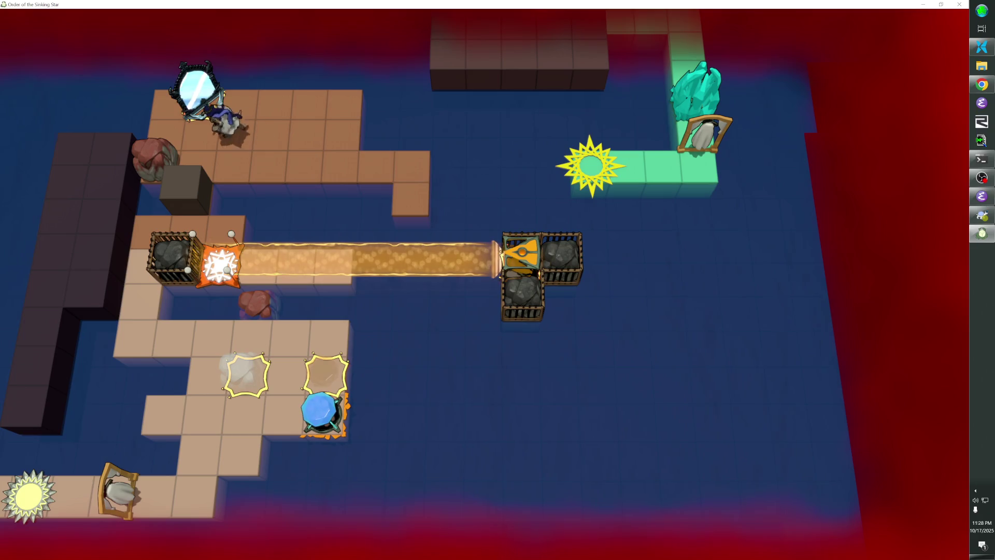
{"action": "key", "text": "Right"}
{"action": "key", "text": "Right"}
{"action": "key", "text": "Right"}
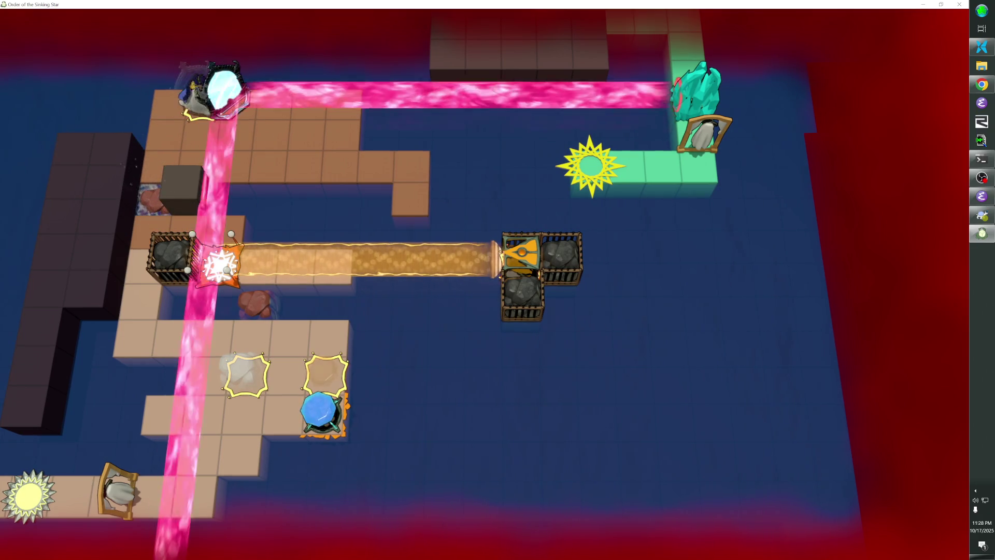
{"action": "key", "text": "Down"}
Walk back along the ledge, ride the light beam, and step onto the star tile.
{"action": "key", "text": "Right"}
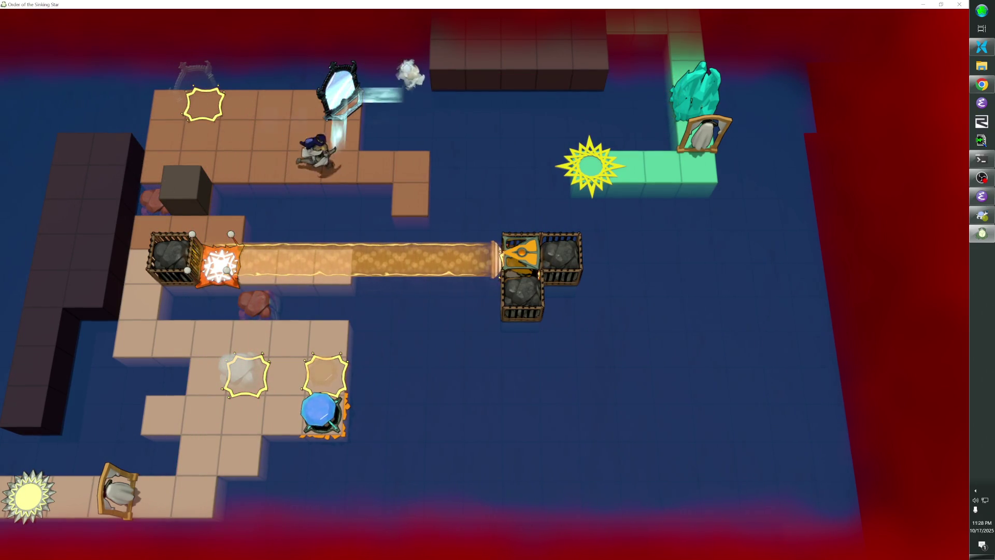
{"action": "key", "text": "Left"}
{"action": "key", "text": "Left"}
{"action": "key", "text": "Left"}
{"action": "key", "text": "Down"}
{"action": "key", "text": "Down"}
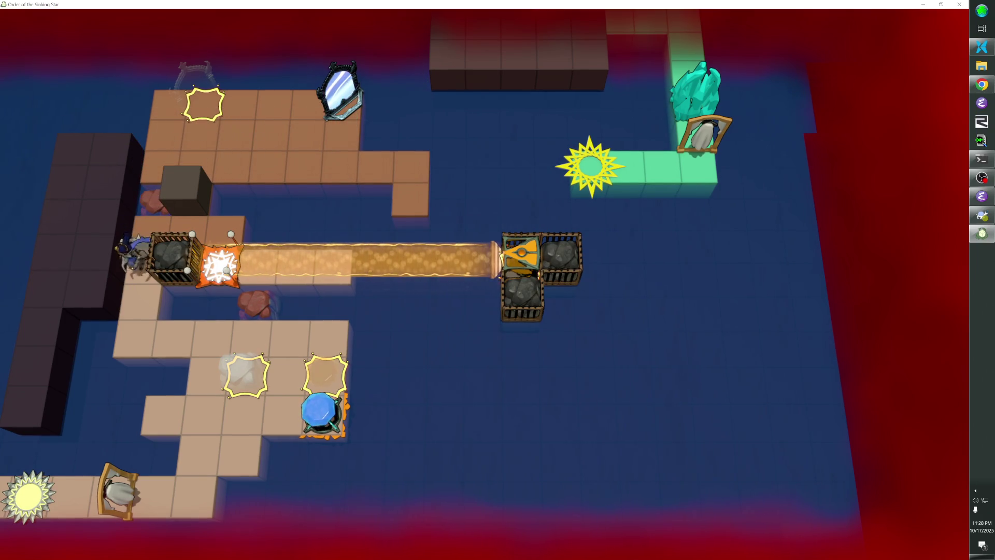
{"action": "key", "text": "Right"}
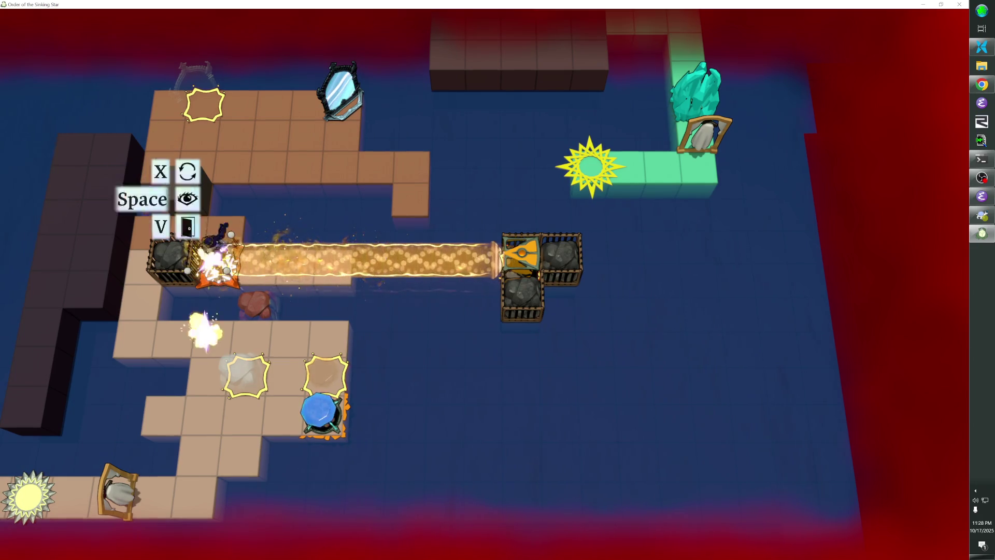
{"action": "key", "text": "Right"}
{"action": "key", "text": "Down"}
{"action": "key", "text": "Down"}
{"action": "key", "text": "Up"}
Walk up beside the light emitter and reset the puzzle with X, then move above the red boulder.
{"action": "key", "text": "Left"}
{"action": "key", "text": "Up"}
{"action": "key", "text": "Left"}
{"action": "key", "text": "Up"}
{"action": "key", "text": "Up"}
{"action": "key", "text": "Up"}
{"action": "key", "text": "Right"}
{"action": "key", "text": "Right"}
{"action": "key", "text": "x"}
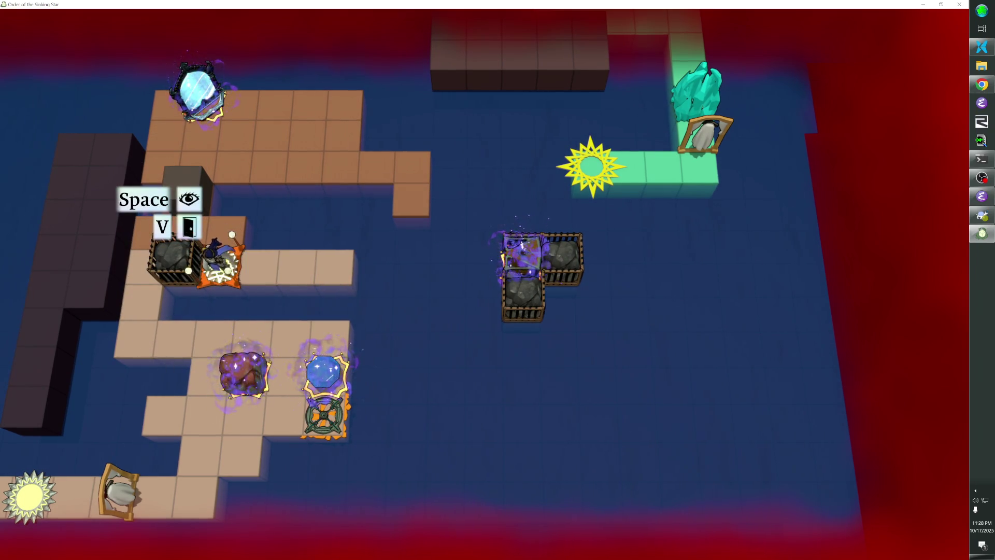
{"action": "key", "text": "Down"}
{"action": "key", "text": "Down"}
{"action": "key", "text": "Right"}
{"action": "key", "text": "Right"}
{"action": "key", "text": "Right"}
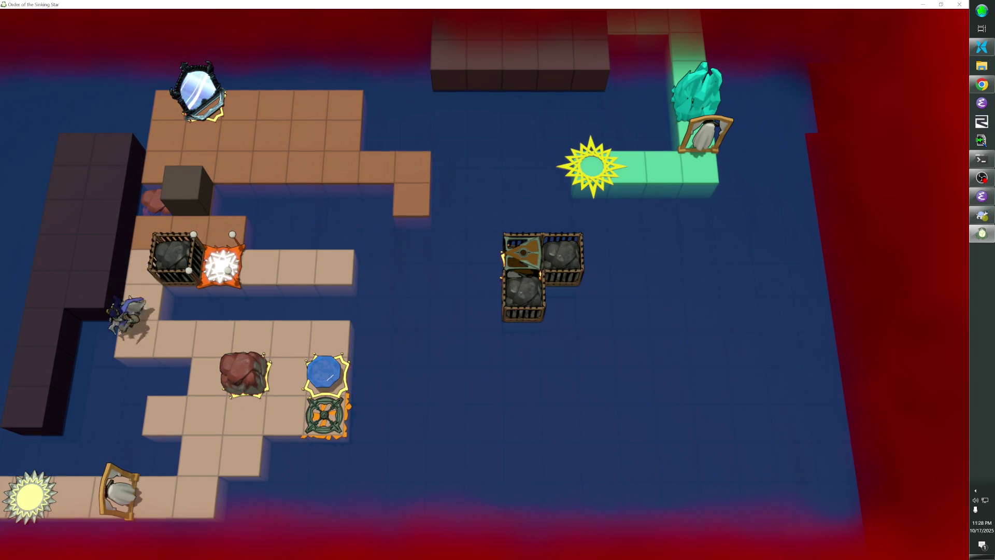